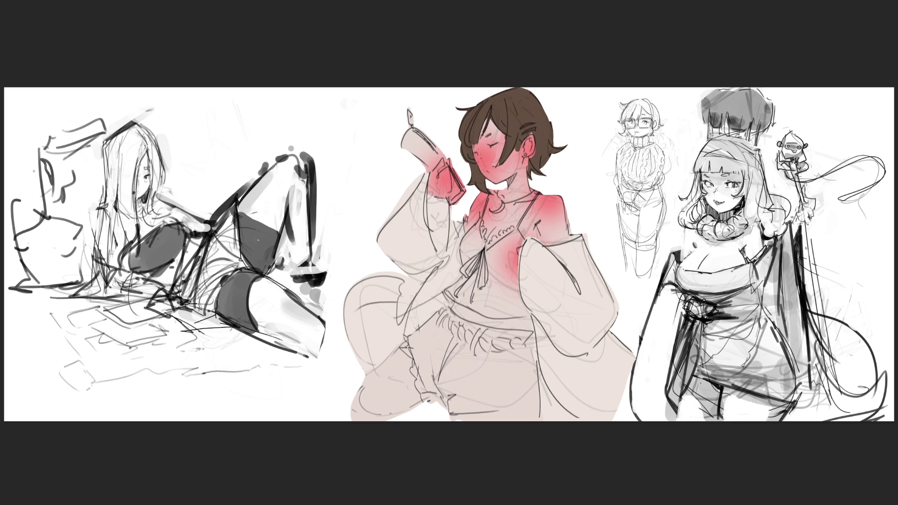
- Shade the held cup dark brown and lighten the camisole white with a pink edge touch, then start the blue-grey waistband
mouse_move(452, 168)
left_mouse_down()
mouse_move(454, 201)
mouse_move(464, 191)
left_mouse_up()
mouse_move(413, 156)
left_mouse_down()
mouse_move(425, 152)
mouse_move(435, 166)
mouse_move(403, 107)
left_mouse_up()
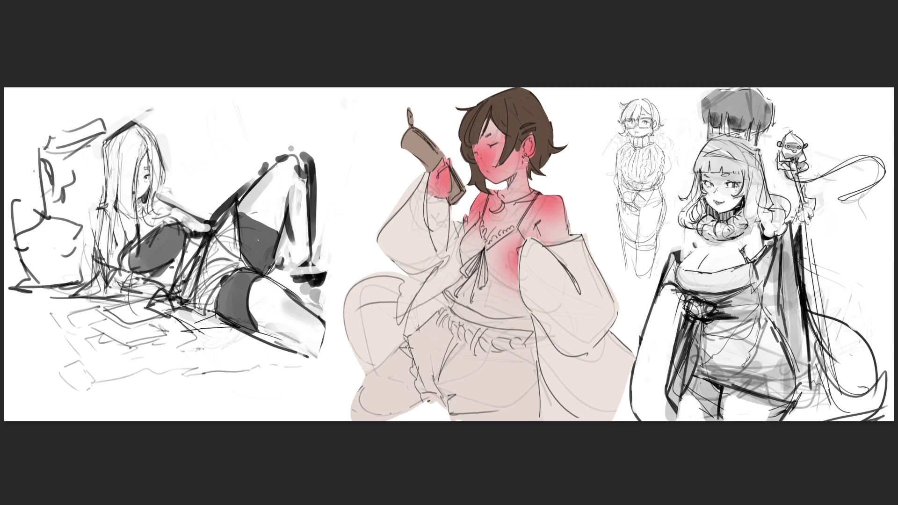
mouse_move(517, 228)
left_mouse_down()
mouse_move(506, 244)
mouse_move(515, 241)
mouse_move(526, 314)
mouse_move(485, 313)
mouse_move(445, 294)
mouse_move(486, 204)
mouse_move(483, 246)
mouse_move(511, 235)
mouse_move(519, 244)
mouse_move(506, 262)
mouse_move(472, 234)
mouse_move(468, 262)
mouse_move(477, 285)
mouse_move(464, 294)
mouse_move(488, 306)
mouse_move(494, 266)
mouse_move(514, 295)
mouse_move(505, 311)
left_mouse_up()
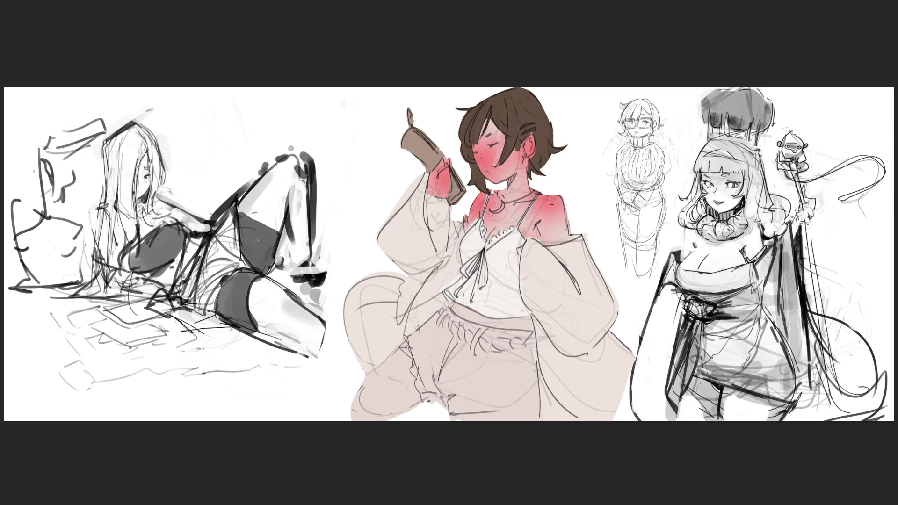
left_click_drag(522, 248, 518, 254)
mouse_move(447, 314)
left_mouse_down()
mouse_move(489, 336)
mouse_move(519, 333)
mouse_move(534, 392)
mouse_move(459, 411)
mouse_move(426, 397)
mouse_move(407, 340)
mouse_move(437, 316)
left_mouse_up()
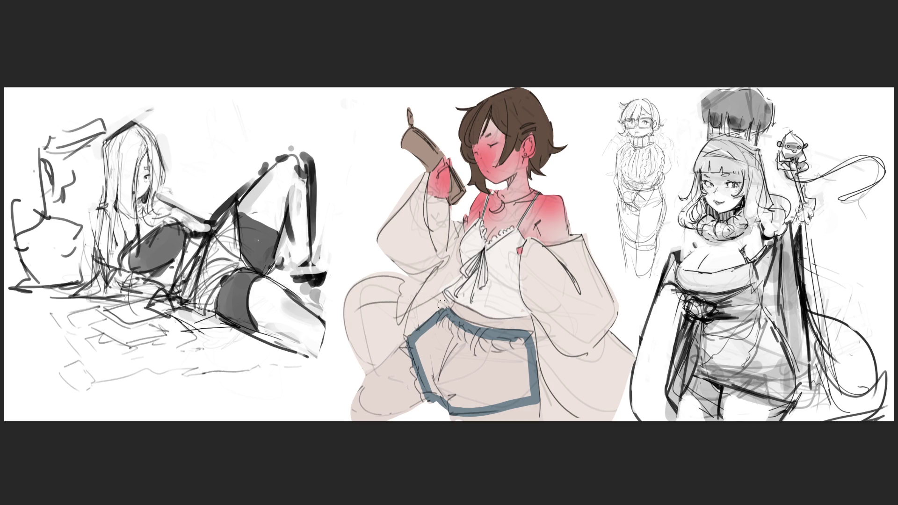
- Fill the shorts with blue-grey denim, add a light frill on the left edge, then brown belt loops
mouse_move(438, 369)
left_mouse_down()
mouse_move(444, 395)
mouse_move(423, 337)
mouse_move(521, 346)
mouse_move(461, 402)
mouse_move(449, 355)
mouse_move(486, 368)
left_mouse_up()
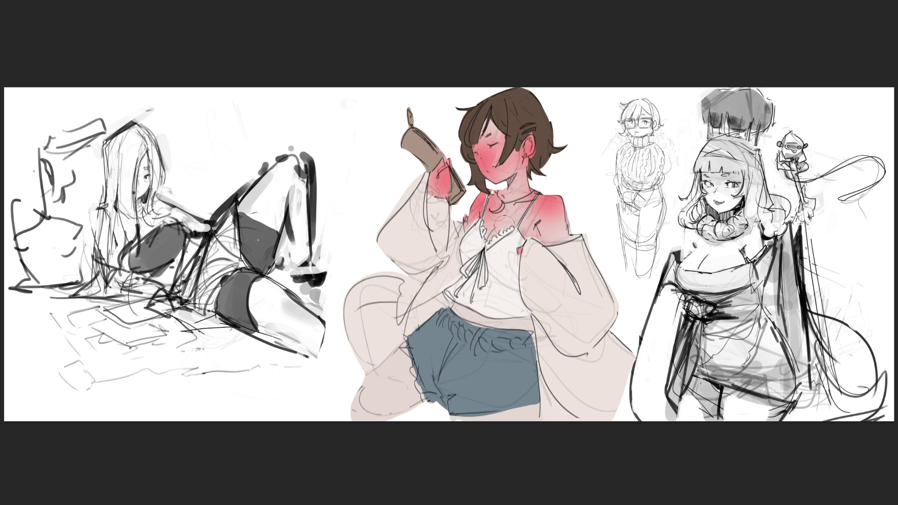
mouse_move(408, 341)
left_mouse_down()
mouse_move(431, 400)
mouse_move(511, 413)
mouse_move(542, 404)
left_mouse_up()
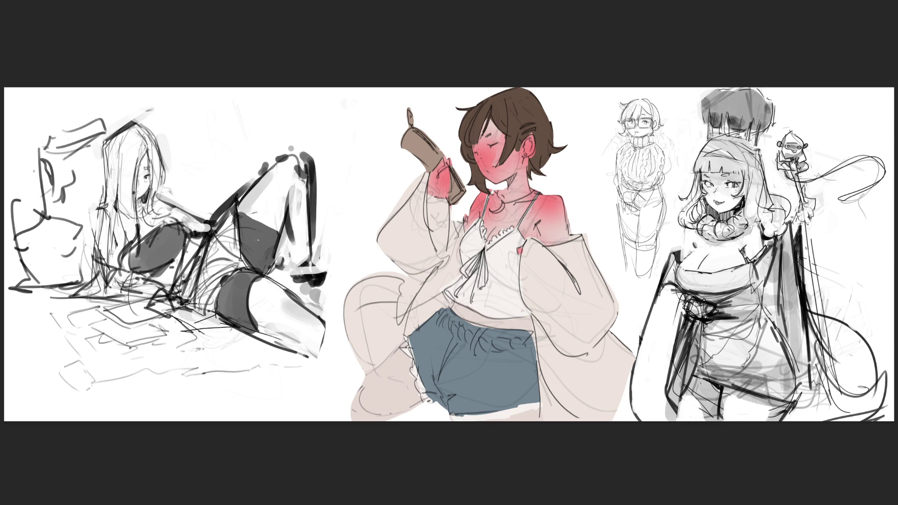
mouse_move(443, 311)
left_mouse_down()
mouse_move(469, 341)
mouse_move(477, 322)
mouse_move(494, 346)
mouse_move(534, 345)
left_mouse_up()
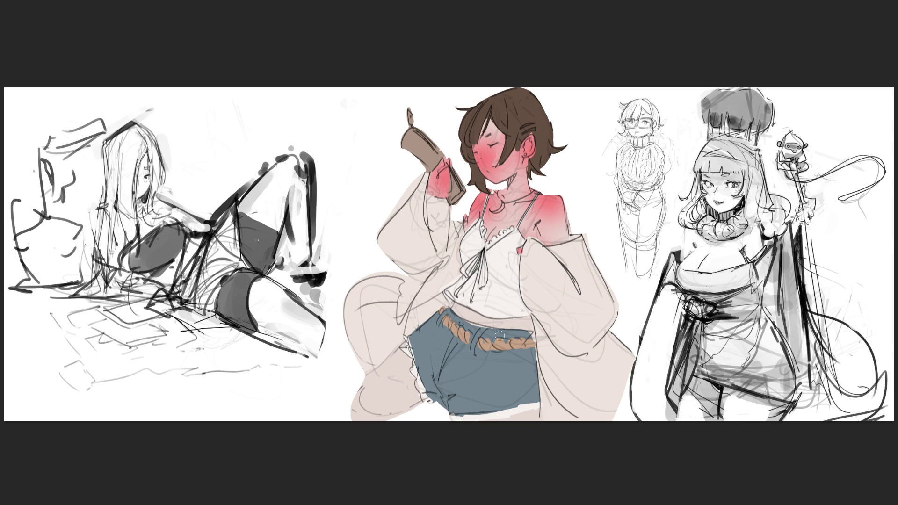
- Paint the rope belt's dangling brown end and thicken the dark chest ribbon with a second tail
mouse_move(490, 346)
left_mouse_down()
mouse_move(512, 390)
mouse_move(548, 401)
left_mouse_up()
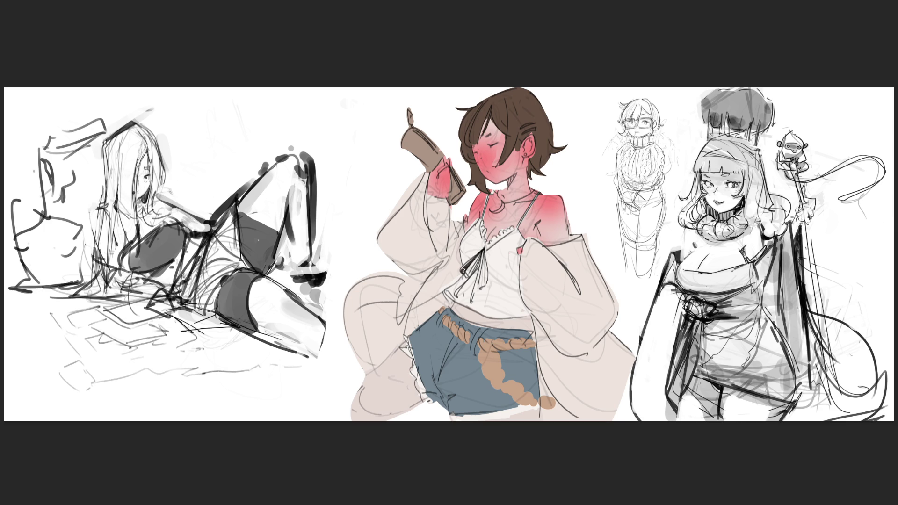
mouse_move(466, 276)
left_mouse_down()
mouse_move(480, 253)
mouse_move(482, 287)
left_mouse_up()
left_click_drag(480, 252, 481, 286)
- Finish the second ribbon tail, add a second dark hair clip, bolden the crescent pendant, and outline the cup
mouse_move(480, 255)
left_mouse_down()
mouse_move(482, 285)
mouse_move(471, 302)
mouse_move(456, 292)
left_mouse_up()
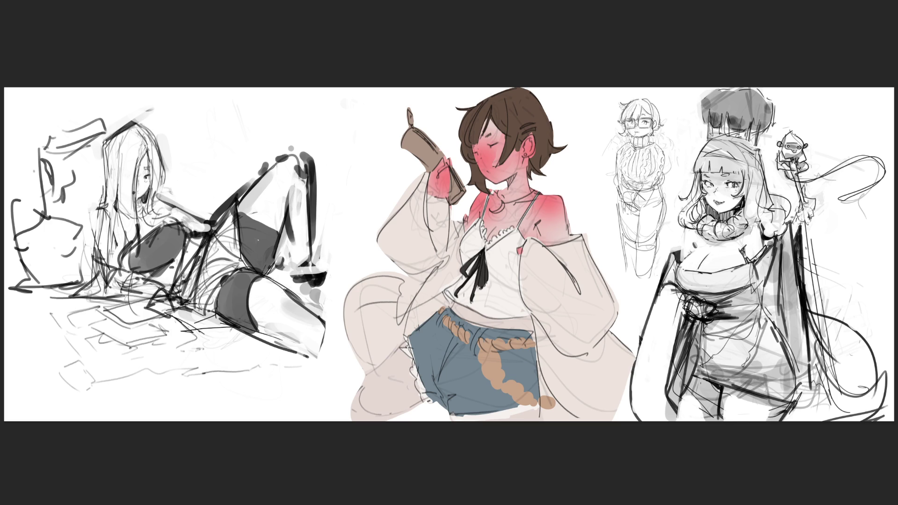
left_click_drag(523, 134, 534, 122)
left_click_drag(502, 204, 494, 211)
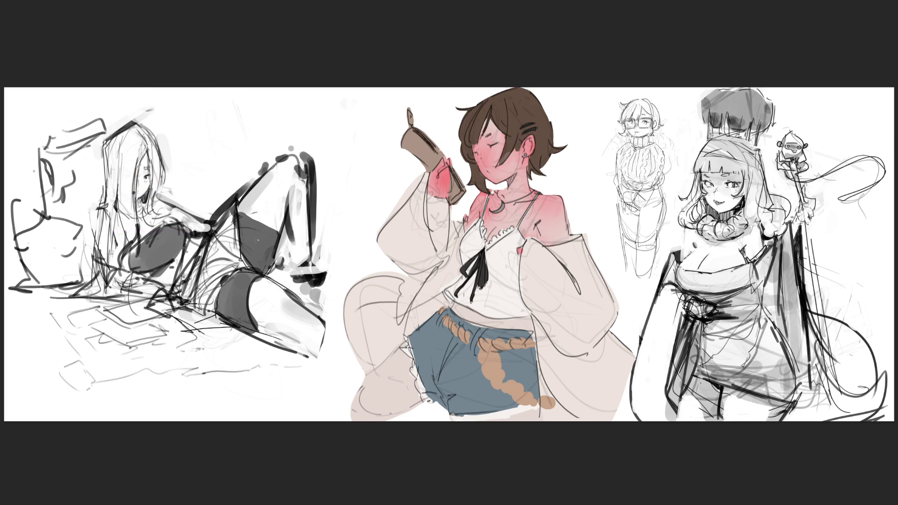
left_click_drag(451, 170, 462, 190)
- Outline the cup's top tab, then with a much larger brush dab soft pink onto the lower leg
left_click_drag(409, 112, 411, 123)
key("bracketright")
key("bracketright")
key("bracketright")
left_click_drag(359, 427, 350, 434)
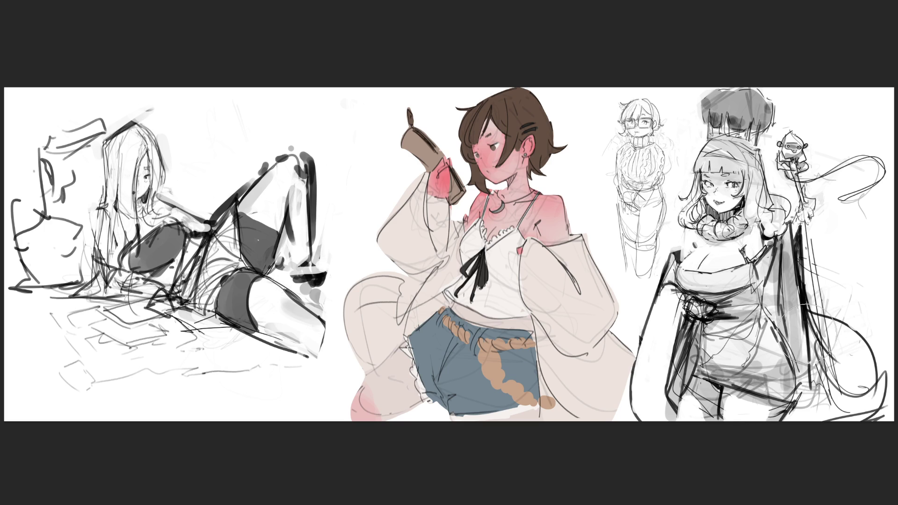
- Shade the jacket grey, lighten the chest to pink and the sleeve to beige, and blush the shoulder and arm
mouse_move(340, 150)
left_mouse_down()
mouse_move(357, 194)
mouse_move(579, 270)
mouse_move(346, 322)
mouse_move(608, 281)
mouse_move(515, 342)
mouse_move(355, 383)
left_mouse_up()
mouse_move(505, 384)
left_mouse_down()
mouse_move(356, 393)
mouse_move(608, 416)
left_mouse_up()
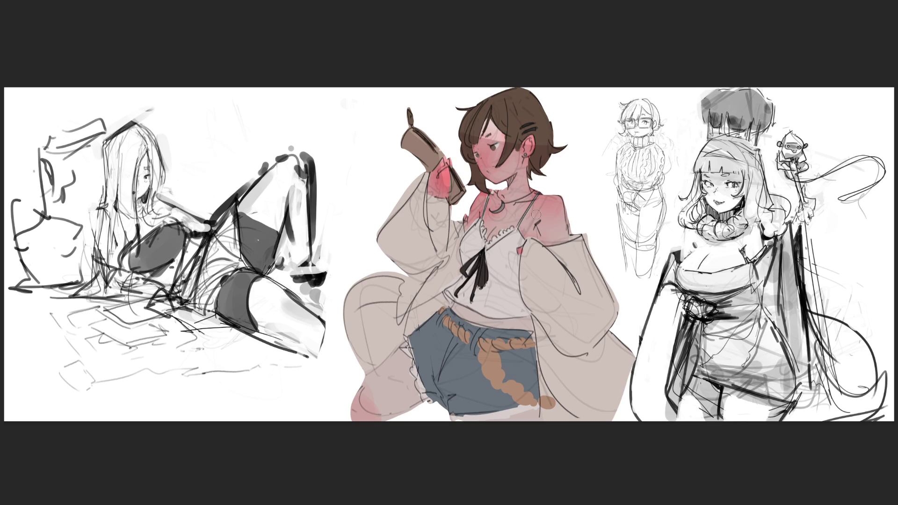
mouse_move(514, 245)
left_mouse_down()
mouse_move(491, 243)
mouse_move(547, 211)
left_mouse_up()
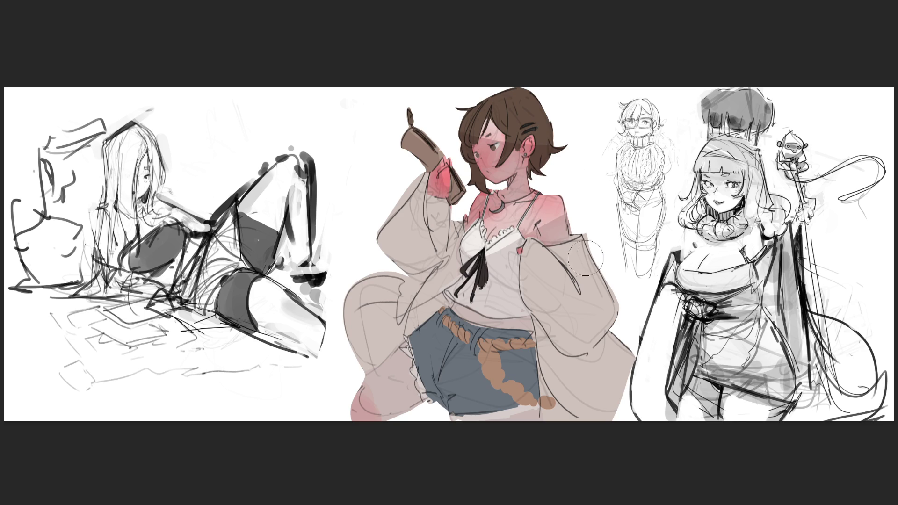
mouse_move(523, 262)
left_mouse_down()
mouse_move(579, 323)
mouse_move(558, 268)
mouse_move(575, 311)
mouse_move(541, 267)
mouse_move(550, 302)
mouse_move(556, 297)
mouse_move(543, 262)
mouse_move(520, 359)
mouse_move(542, 349)
left_mouse_up()
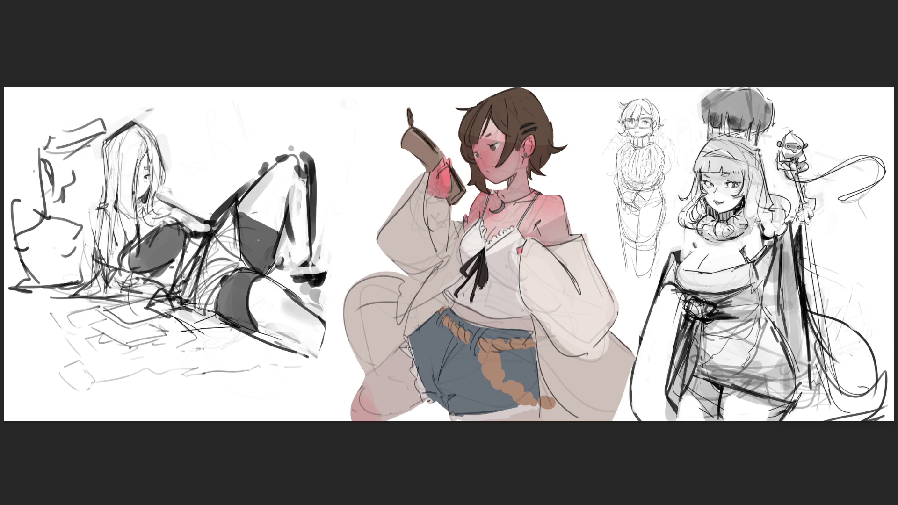
left_click_drag(531, 180, 524, 220)
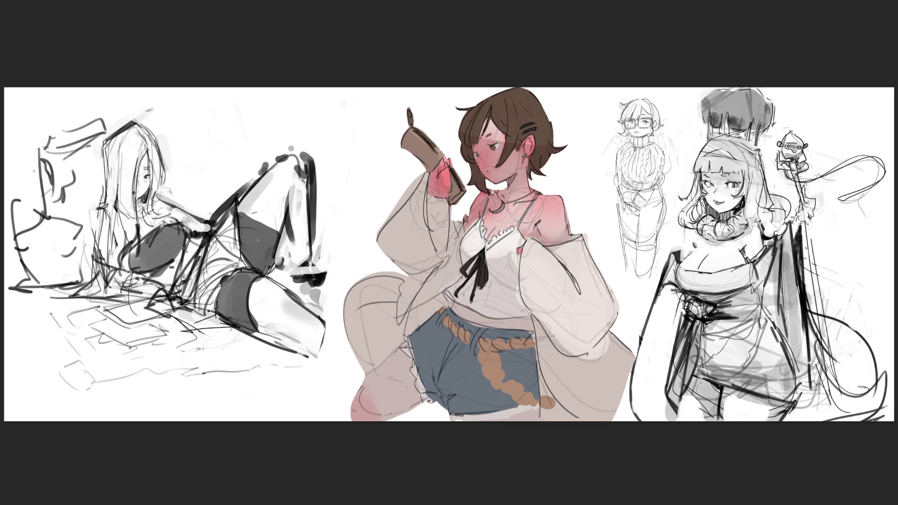
- Soften the raised sleeve's shading and lighten the top and lower parts of the beige flowing shape
left_click_drag(429, 205, 369, 238)
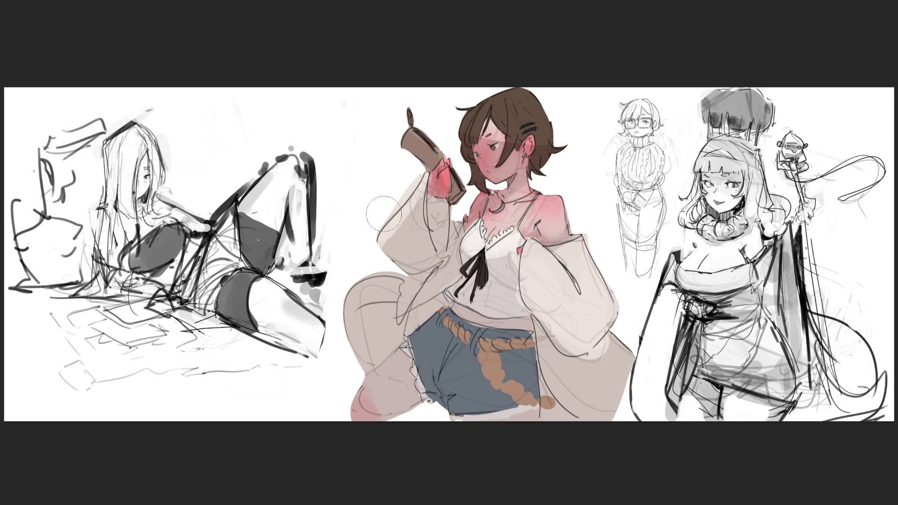
left_click_drag(363, 280, 388, 267)
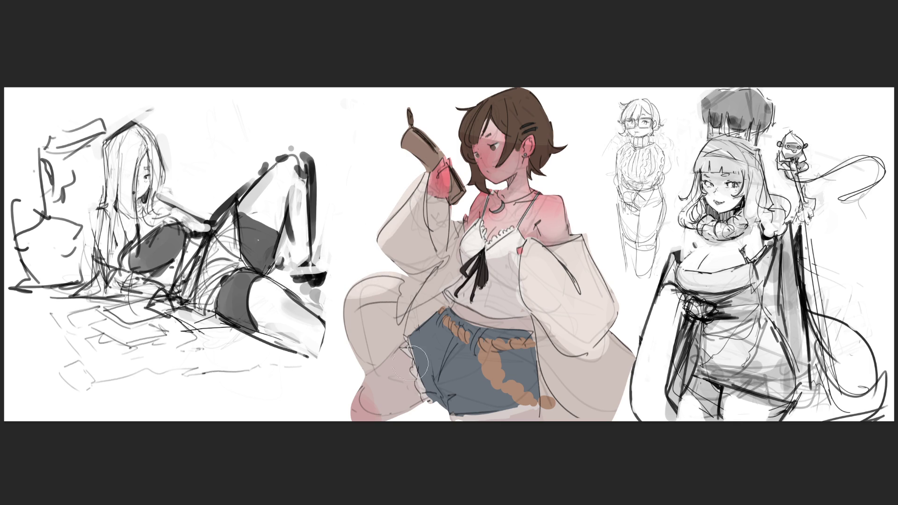
mouse_move(373, 388)
left_mouse_down()
mouse_move(374, 400)
mouse_move(386, 381)
mouse_move(388, 412)
left_mouse_up()
- Brush lighter blue highlights onto the shorts near the belt end and along the bottom hem
left_click_drag(484, 351, 528, 396)
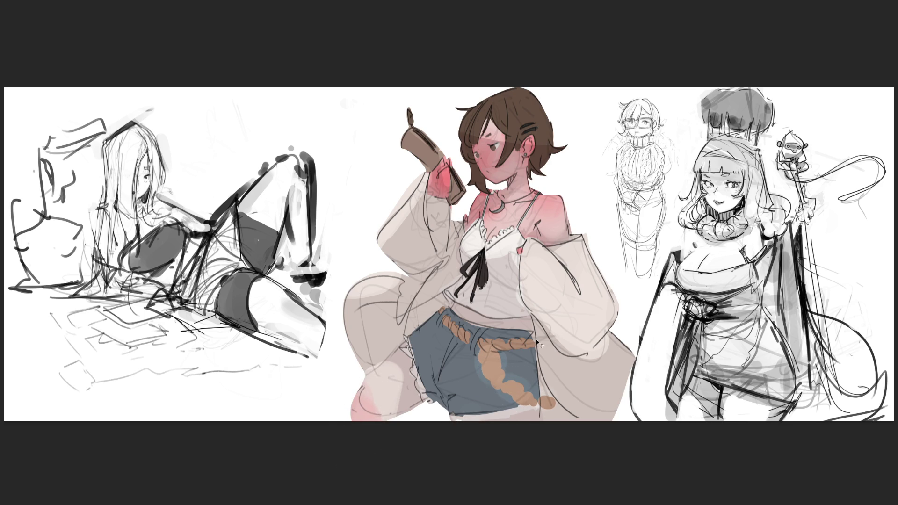
key("bracketleft")
key("bracketleft")
key("bracketleft")
key("ctrl+z")
key("ctrl+z")
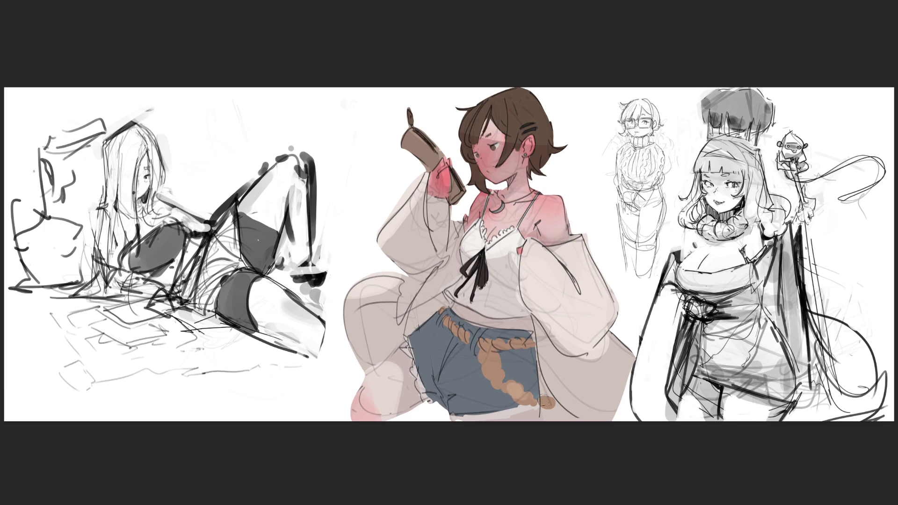
mouse_move(510, 399)
left_mouse_down()
mouse_move(461, 418)
mouse_move(470, 416)
left_mouse_up()
left_click_drag(531, 412, 525, 424)
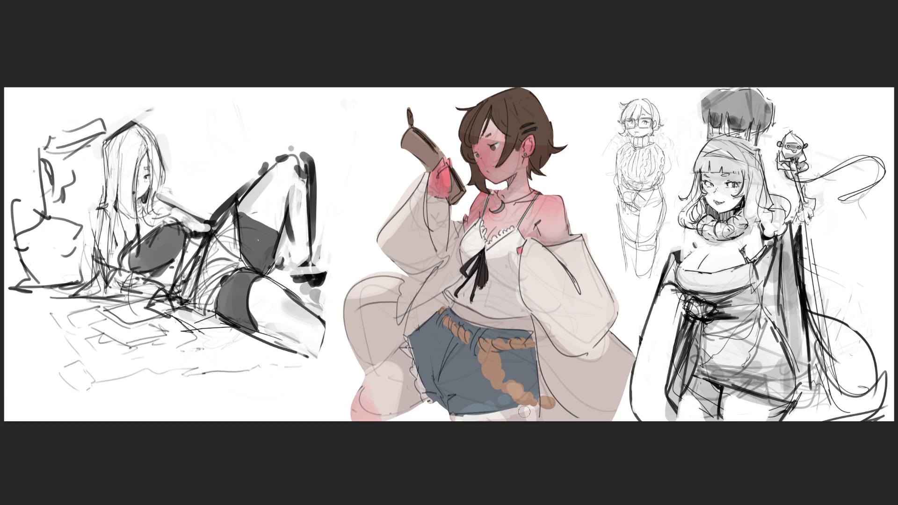
- Lighten the cardigan's lower edges in beige and add a thin brown fold line, trimming its excess
mouse_move(619, 337)
left_mouse_down()
mouse_move(605, 363)
mouse_move(637, 353)
mouse_move(617, 391)
left_mouse_up()
mouse_move(596, 355)
left_mouse_down()
mouse_move(584, 372)
mouse_move(608, 367)
left_mouse_up()
mouse_move(608, 334)
left_mouse_down()
mouse_move(573, 374)
mouse_move(599, 397)
left_mouse_up()
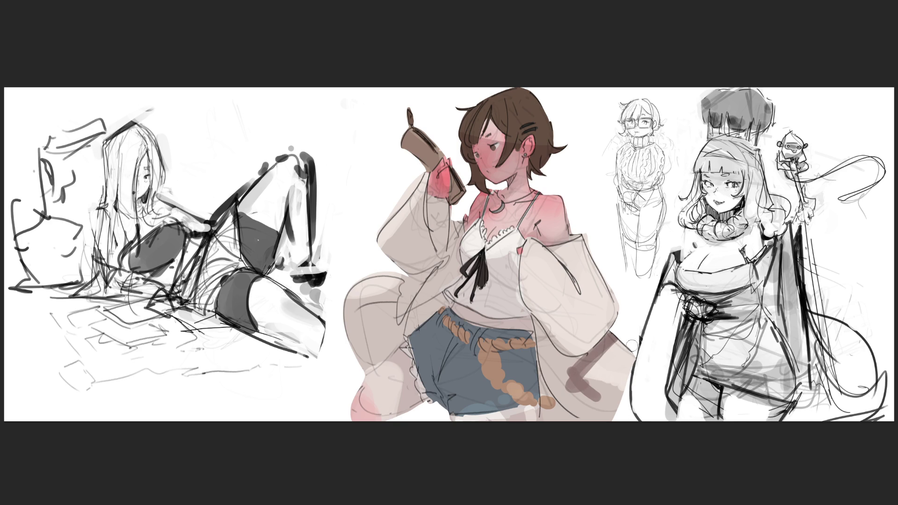
key("ctrl+z")
key("ctrl+z")
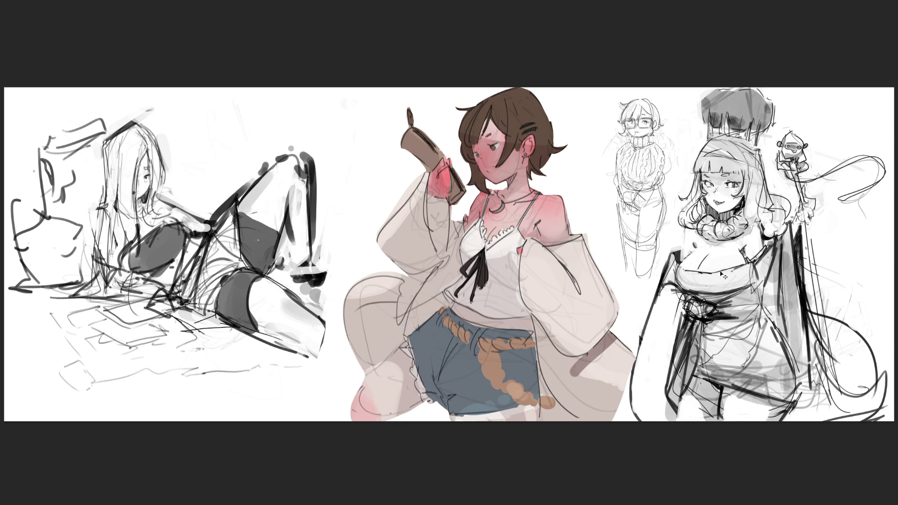
key("ctrl+z")
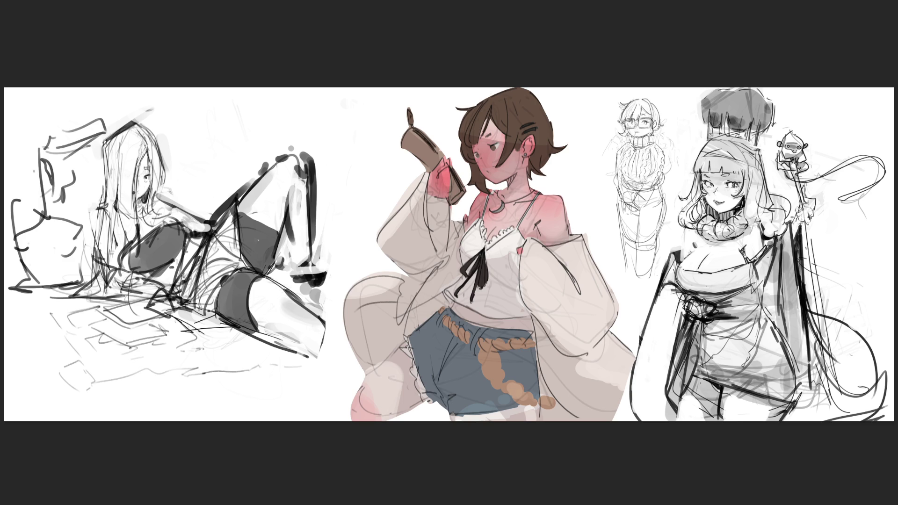
key("ctrl+z")
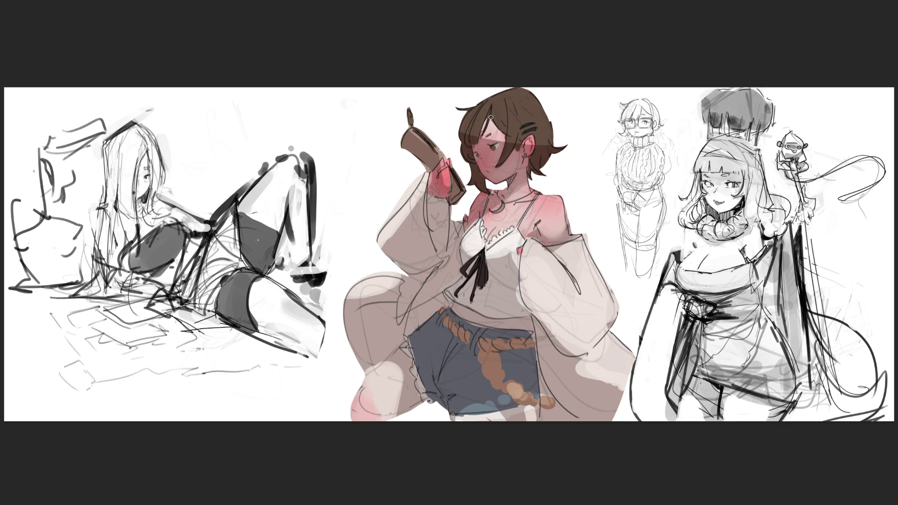
- Paint a darker strand into the hair and dab pink blush onto the cheek
mouse_move(489, 112)
left_mouse_down()
mouse_move(482, 142)
mouse_move(476, 111)
left_mouse_up()
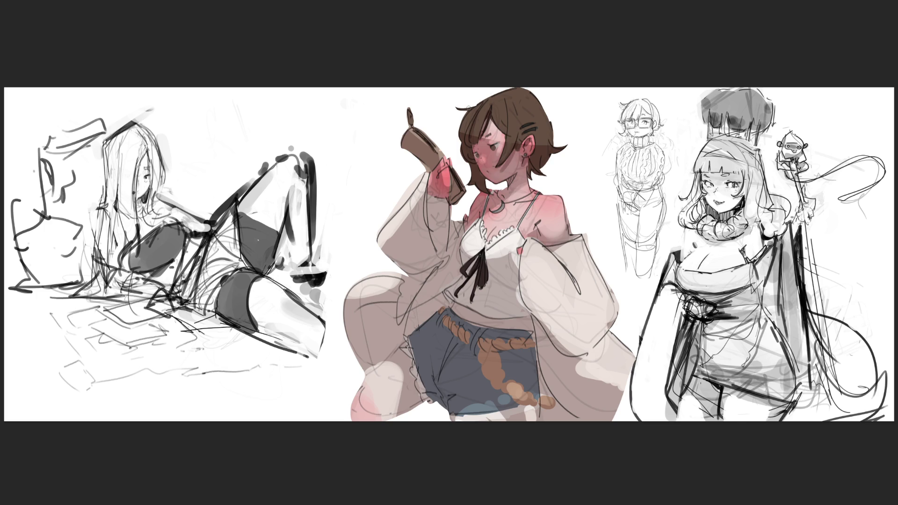
left_click(483, 157)
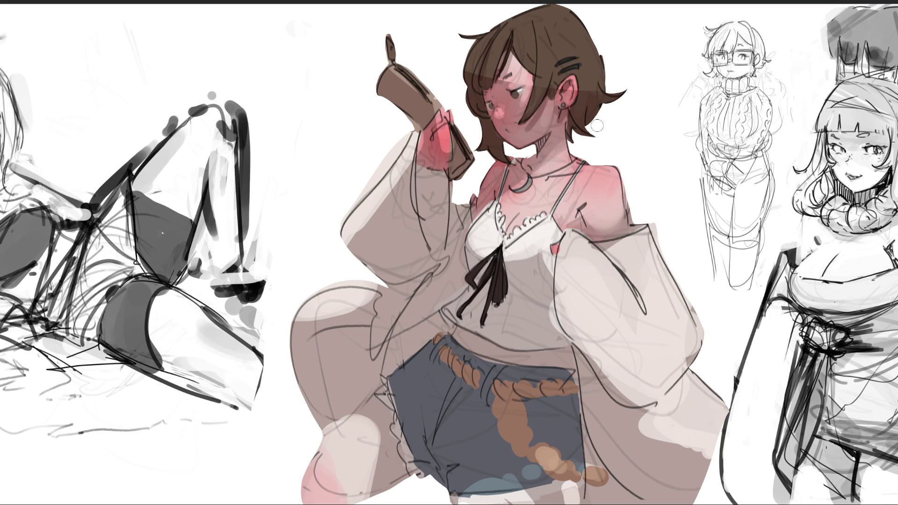
- With a larger brush, shade the waistline, the gap between hip and shorts, and under the raised sleeve
key("bracketright")
key("bracketright")
key("bracketright")
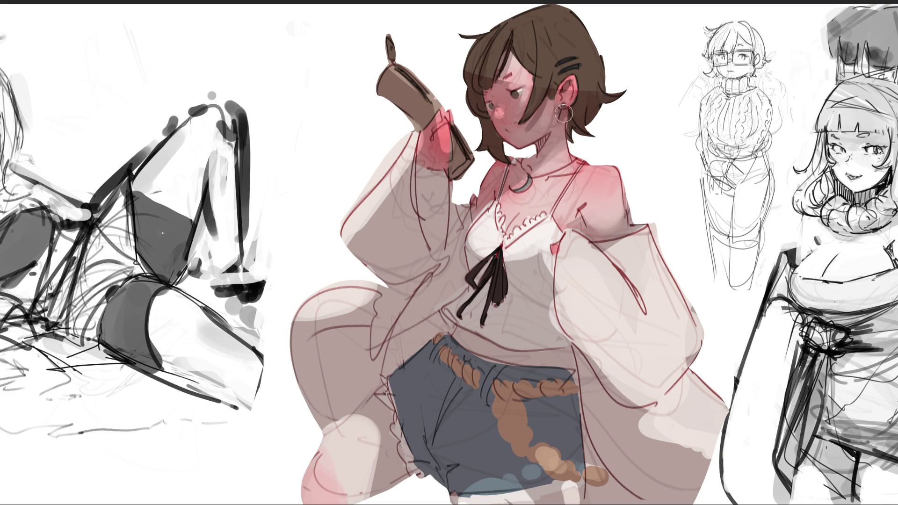
mouse_move(577, 214)
left_mouse_down()
mouse_move(581, 234)
mouse_move(582, 218)
left_mouse_up()
mouse_move(584, 241)
left_mouse_down()
mouse_move(582, 201)
mouse_move(587, 229)
mouse_move(585, 211)
mouse_move(574, 229)
left_mouse_up()
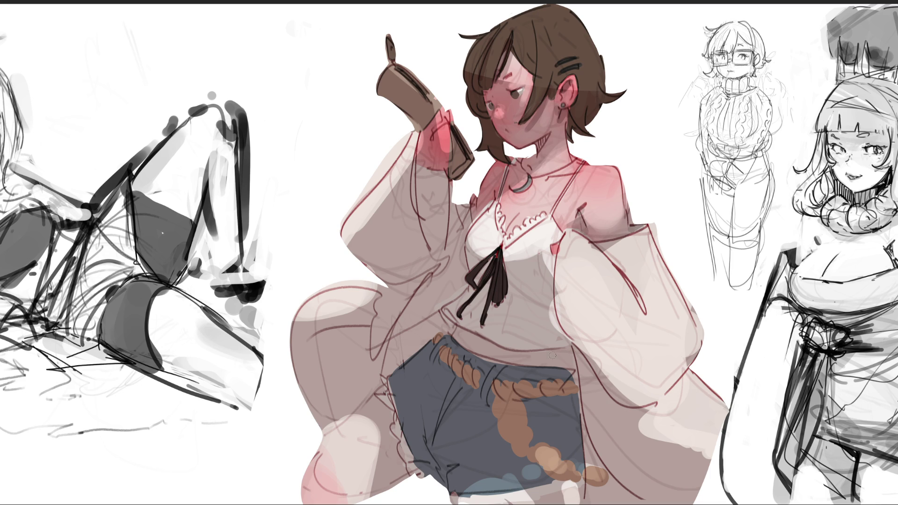
mouse_move(444, 314)
left_mouse_down()
mouse_move(510, 353)
mouse_move(567, 355)
mouse_move(476, 338)
mouse_move(563, 365)
mouse_move(463, 333)
mouse_move(448, 358)
mouse_move(444, 348)
mouse_move(447, 366)
mouse_move(478, 386)
mouse_move(501, 376)
mouse_move(489, 396)
mouse_move(502, 396)
mouse_move(499, 416)
mouse_move(578, 393)
mouse_move(492, 418)
mouse_move(434, 453)
mouse_move(440, 463)
mouse_move(412, 468)
mouse_move(440, 466)
left_mouse_up()
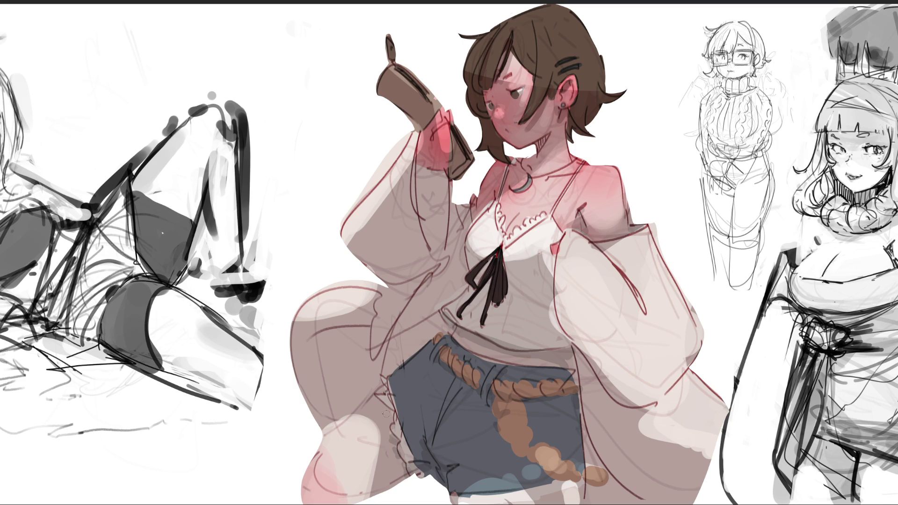
mouse_move(441, 317)
left_mouse_down()
mouse_move(395, 364)
mouse_move(447, 323)
mouse_move(407, 362)
left_mouse_up()
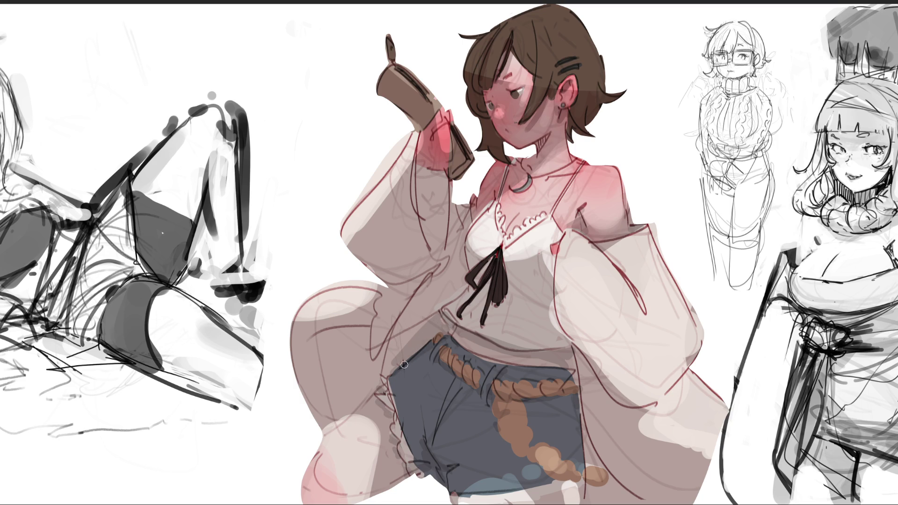
mouse_move(421, 144)
left_mouse_down()
mouse_move(423, 182)
mouse_move(442, 203)
mouse_move(428, 238)
mouse_move(437, 256)
left_mouse_up()
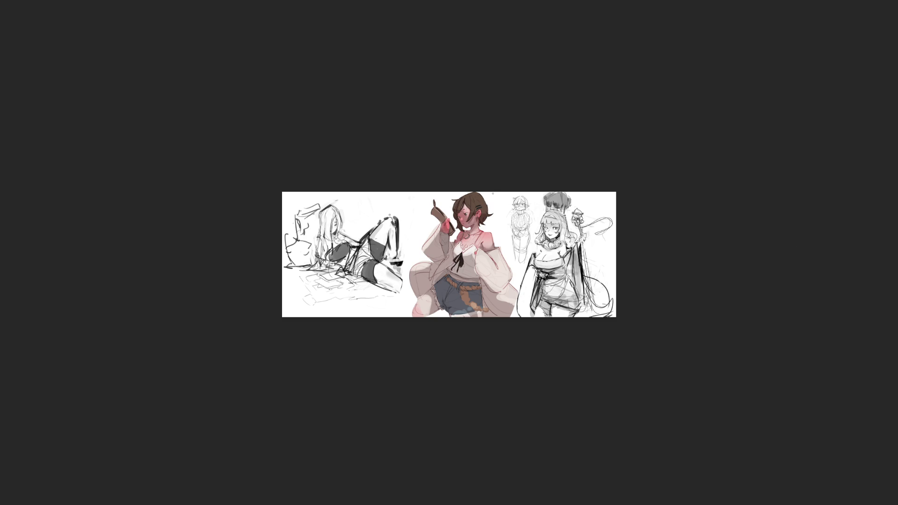
key("bracketright")
key("bracketright")
key("bracketright")
key("bracketright")
key("bracketright")
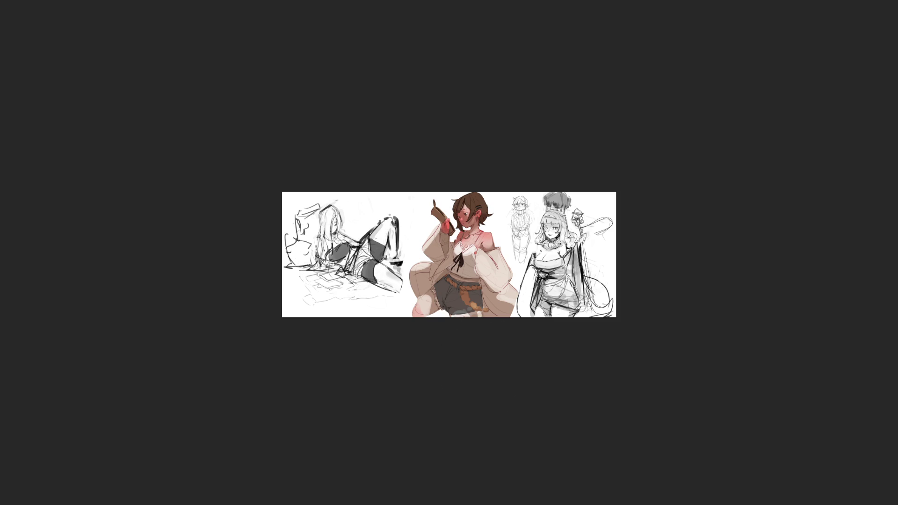
key("bracketleft")
key("bracketleft")
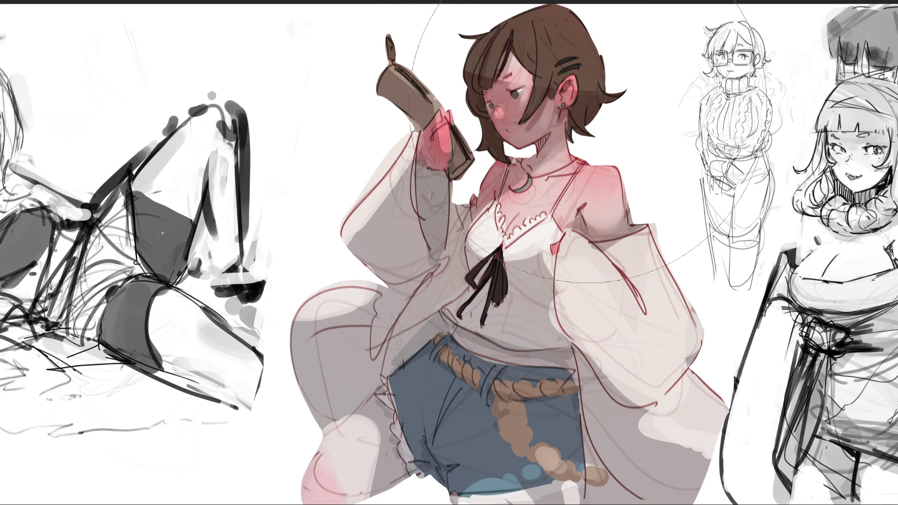
- Try lines across the hair, then add white highlights to the phone top and a thin white hair line
left_click_drag(463, 66, 603, 96)
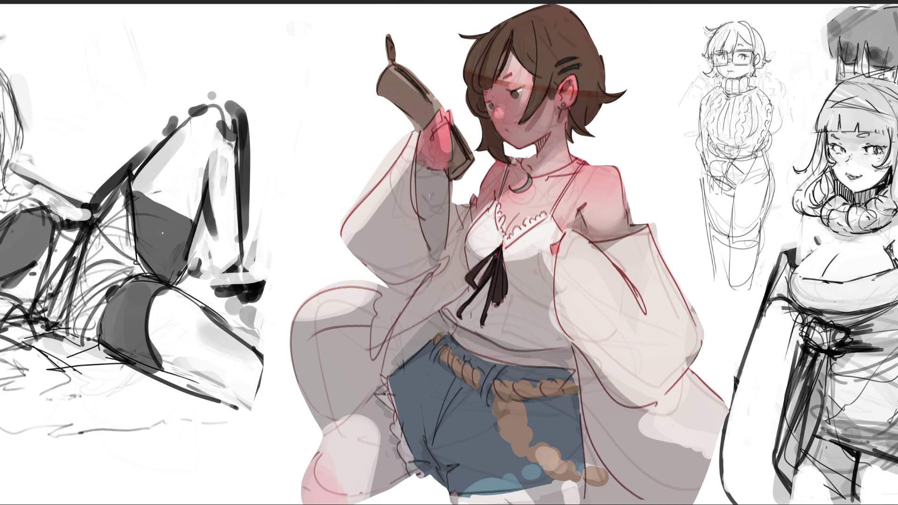
key("ctrl+z")
left_click_drag(468, 66, 598, 89)
left_click_drag(466, 70, 608, 95)
left_click_drag(387, 43, 393, 56)
left_click_drag(468, 54, 593, 41)
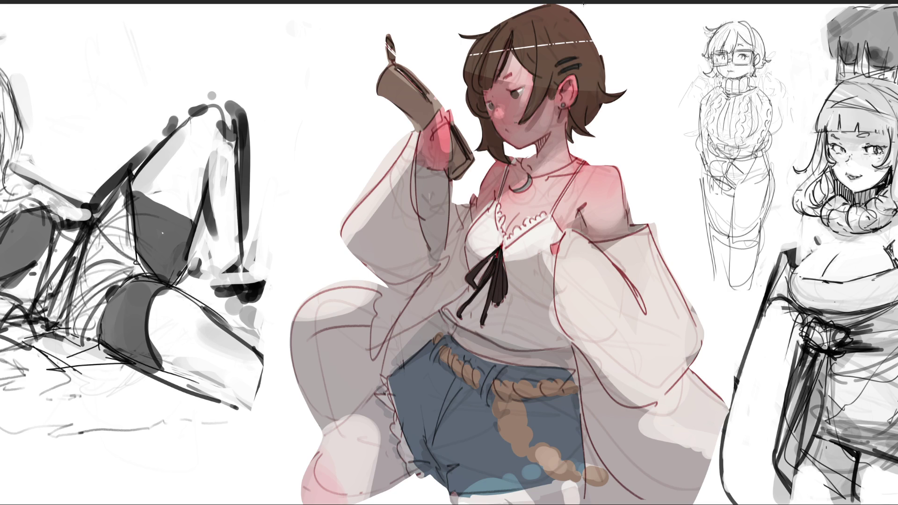
- Try white shine strokes along the top of the brown hair, undoing them
mouse_move(508, 24)
left_mouse_down()
mouse_move(568, 9)
mouse_move(584, 32)
left_mouse_up()
left_click_drag(564, 5, 515, 14)
key("ctrl+z")
mouse_move(550, 10)
left_mouse_down()
mouse_move(533, 7)
mouse_move(584, 32)
mouse_move(551, 6)
mouse_move(585, 28)
mouse_move(561, 10)
mouse_move(579, 21)
mouse_move(548, 10)
left_mouse_up()
key("ctrl+z")
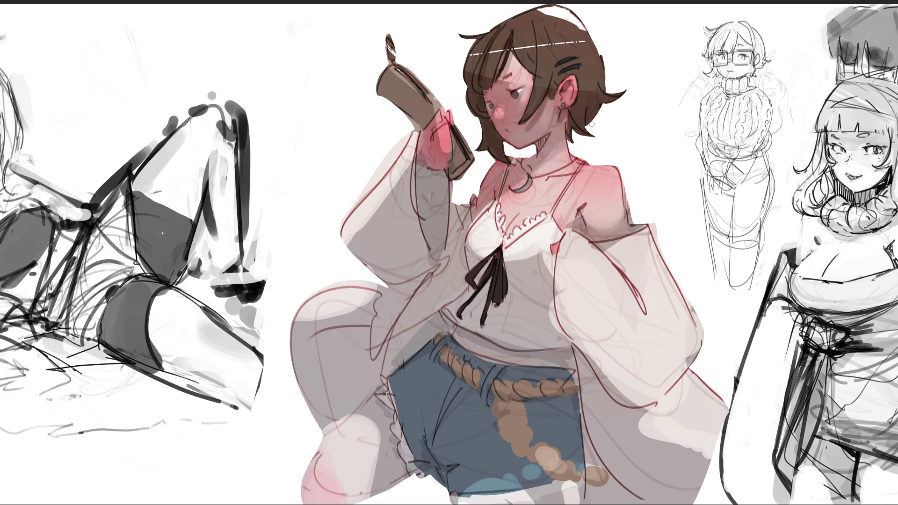
key("ctrl+z")
key("ctrl+z")
- Place short white highlights on the hair's right side and across the hair clip
left_click_drag(598, 61, 600, 84)
key("ctrl+z")
key("ctrl+z")
left_click_drag(569, 56, 568, 73)
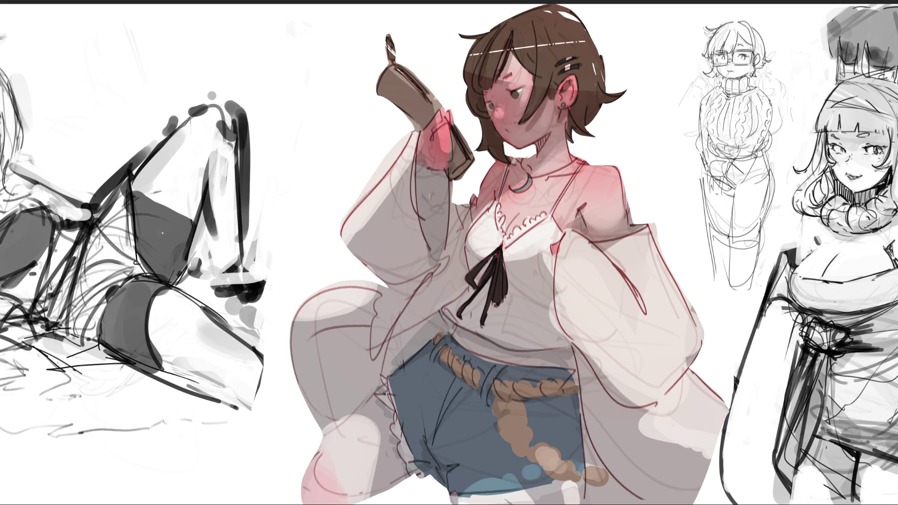
left_click_drag(542, 61, 544, 78)
key("ctrl+z")
key("ctrl+z")
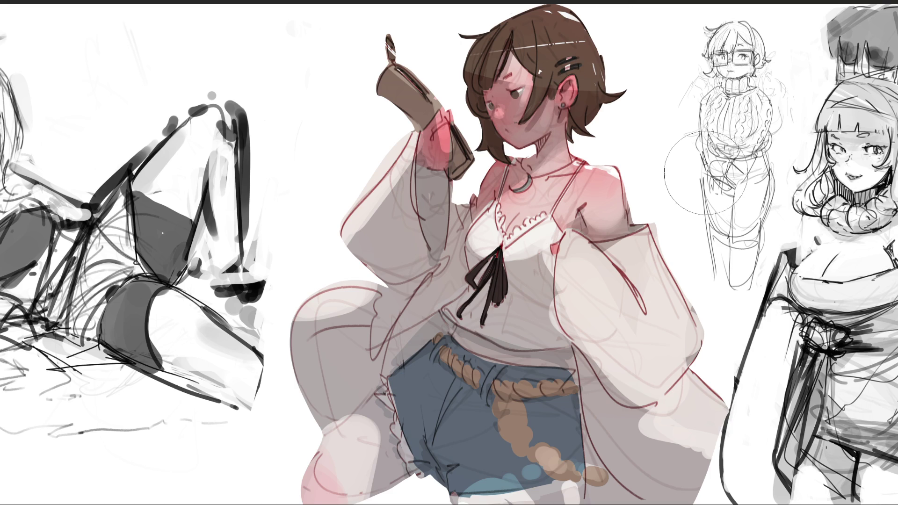
- Dab a small highlight on the chest and lighten the pink blush on the knee
left_click(509, 211)
left_click(563, 215)
key("ctrl+z")
key("ctrl+z")
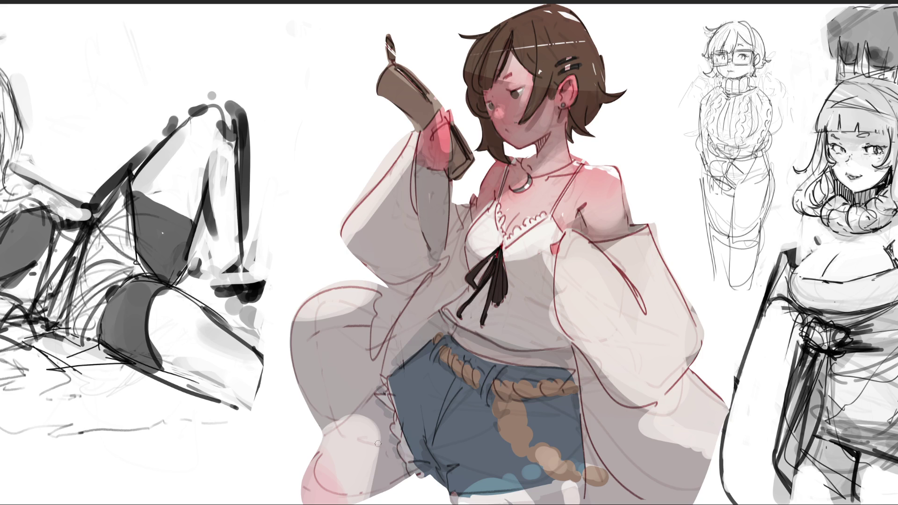
left_click_drag(318, 470, 325, 486)
- Add eyelashes, darken the outer eye corner, and hatch cheek blush plus a mouth line
left_click_drag(490, 104, 482, 99)
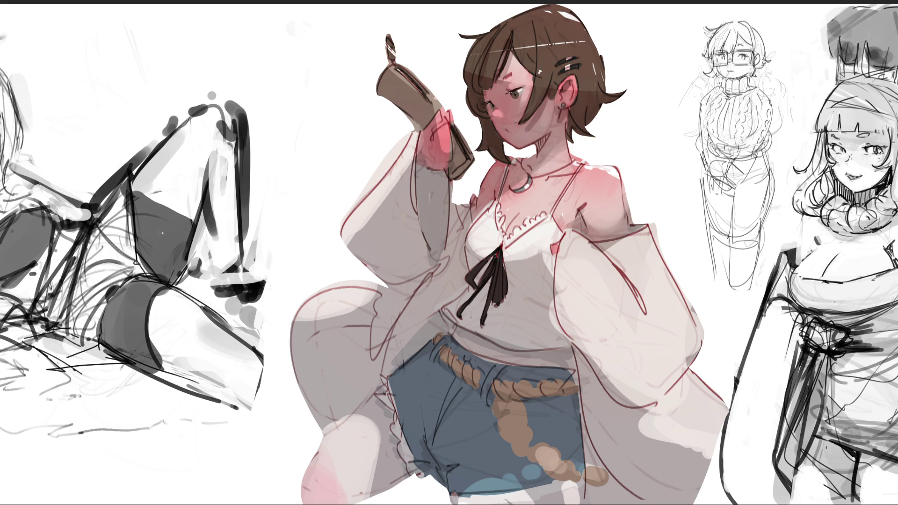
left_click_drag(523, 89, 519, 95)
left_click_drag(504, 124, 509, 129)
left_click_drag(505, 133, 513, 134)
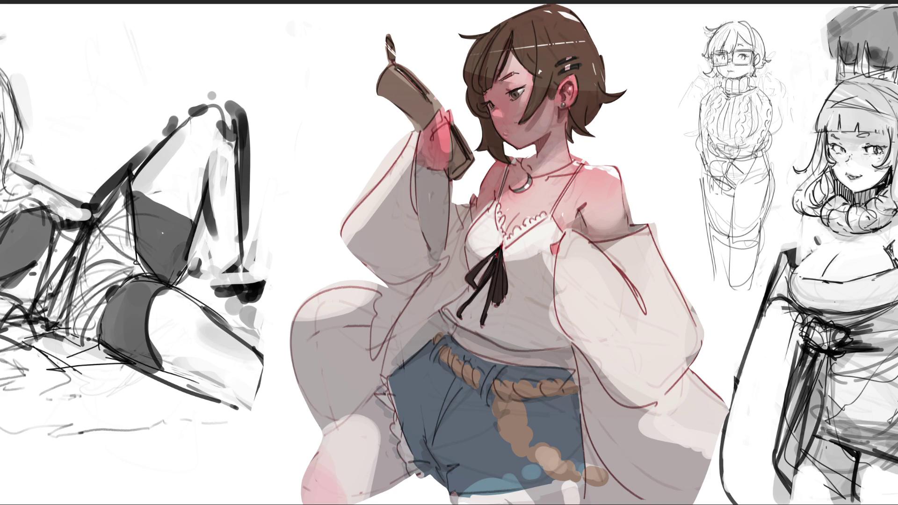
left_click_drag(582, 73, 572, 74)
- Darken the ear's top edge, hang a small earring below the stud, and mark dark hair tips
left_click_drag(561, 87, 564, 83)
left_click_drag(565, 111, 570, 127)
mouse_move(575, 143)
left_mouse_down()
mouse_move(571, 134)
mouse_move(594, 130)
left_mouse_up()
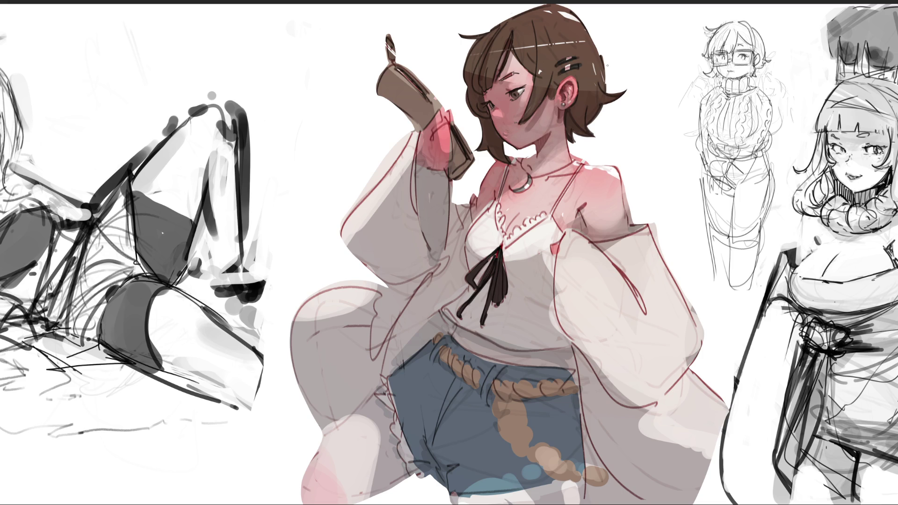
- Draw thin dark outlines over the hair top and left edge, undoing weak attempts
left_click_drag(556, 6, 563, 4)
mouse_move(544, 6)
left_mouse_down()
mouse_move(477, 33)
mouse_move(453, 31)
mouse_move(453, 98)
left_mouse_up()
key("ctrl+z")
key("ctrl+z")
left_click_drag(476, 36, 458, 123)
key("ctrl+z")
- Redraw the left hair outline, a strand beside the cheek, and a stroke at the neck tip
left_click_drag(476, 41, 465, 74)
left_click_drag(486, 77, 462, 131)
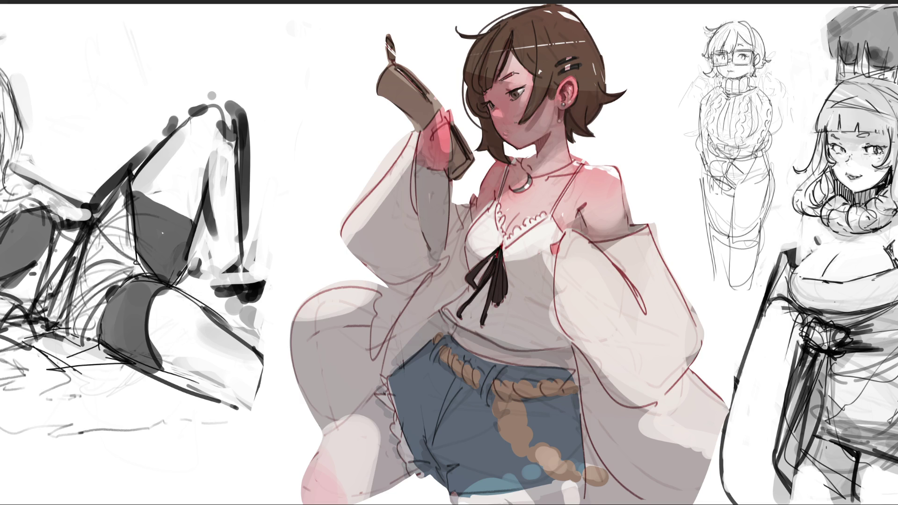
left_click_drag(481, 143, 476, 115)
key("ctrl+z")
left_click_drag(511, 145, 504, 158)
- Lighten the right shoulder edge and add a thin dark strand on the hair beside the eye
mouse_move(622, 176)
left_mouse_down()
mouse_move(630, 225)
mouse_move(631, 216)
left_mouse_up()
left_click_drag(616, 166, 621, 177)
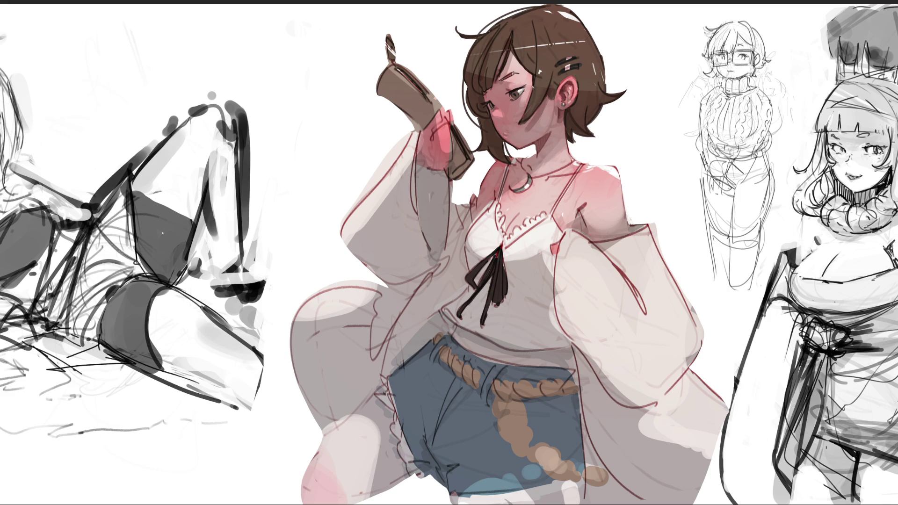
left_click_drag(536, 74, 532, 96)
left_click(467, 79, "alt")
- Darken the hair edge running down beside the face
left_click_drag(488, 120, 487, 151)
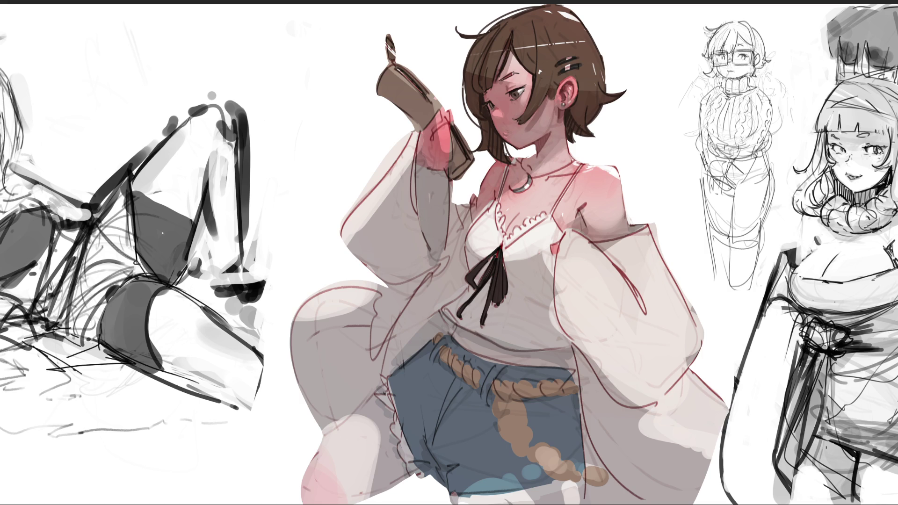
left_click_drag(463, 104, 468, 79)
left_click_drag(463, 82, 480, 131)
- Paint a light safety-pin highlight and a dark lower bar on the hair clip
left_click(509, 120, "ctrl")
left_click(566, 159, "alt")
mouse_move(580, 68)
left_mouse_down()
mouse_move(577, 58)
mouse_move(574, 64)
left_mouse_up()
left_click(565, 68, "alt")
left_click(572, 63, "alt")
- Add a necklace line, pink shading under the choker and shoulder, and a shaded armpit
mouse_move(531, 177)
left_mouse_down()
mouse_move(572, 161)
mouse_move(527, 174)
mouse_move(534, 154)
left_mouse_up()
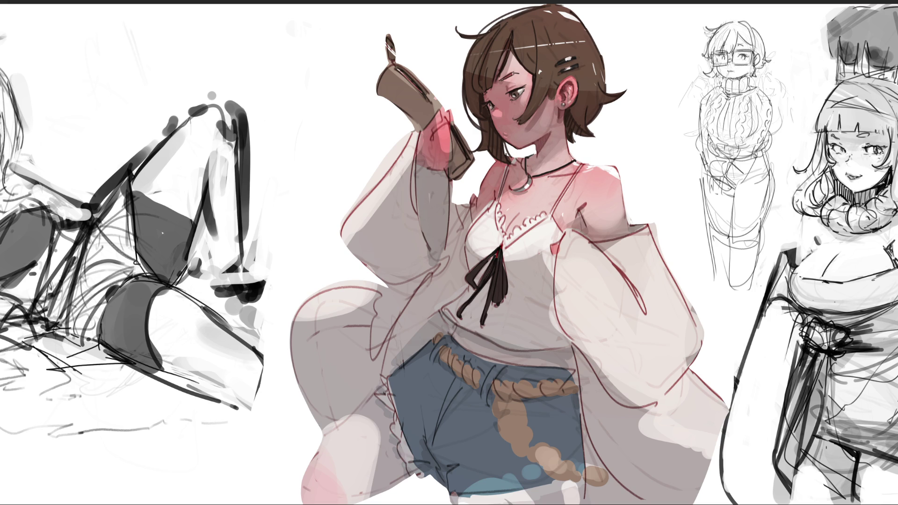
left_click_drag(543, 180, 554, 176)
mouse_move(546, 183)
left_mouse_down()
mouse_move(560, 182)
mouse_move(543, 185)
left_mouse_up()
left_click_drag(582, 186, 604, 182)
mouse_move(581, 208)
left_mouse_down()
mouse_move(585, 228)
mouse_move(603, 232)
left_mouse_up()
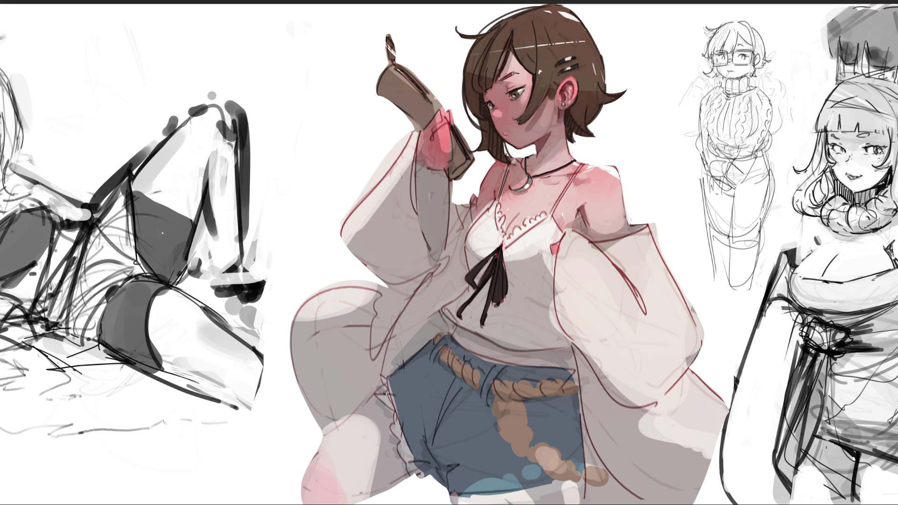
left_click_drag(504, 83, 521, 81)
- Remove the stray eyebrow stroke, paint the iris teal-green, and highlight the ear with skin tone
key("ctrl+z")
left_click_drag(512, 94, 517, 97)
left_click_drag(567, 88, 571, 101)
key("ctrl+z")
left_click_drag(564, 82, 565, 91)
left_click(633, 224, "alt")
- Stroke a dark red line along the shoulder edge and refine the camisole's top edge
left_click_drag(628, 228, 647, 226)
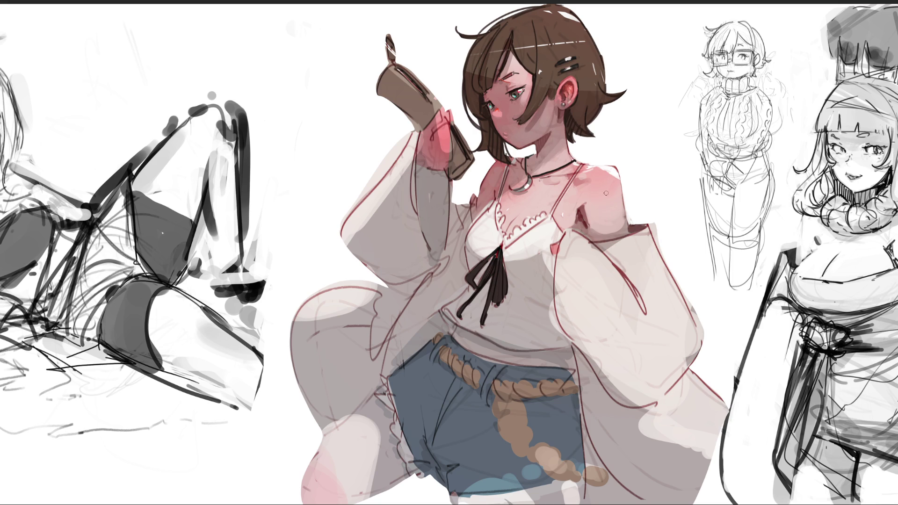
left_click(593, 254, "alt")
left_click_drag(507, 259, 536, 252)
left_click(480, 240, "alt")
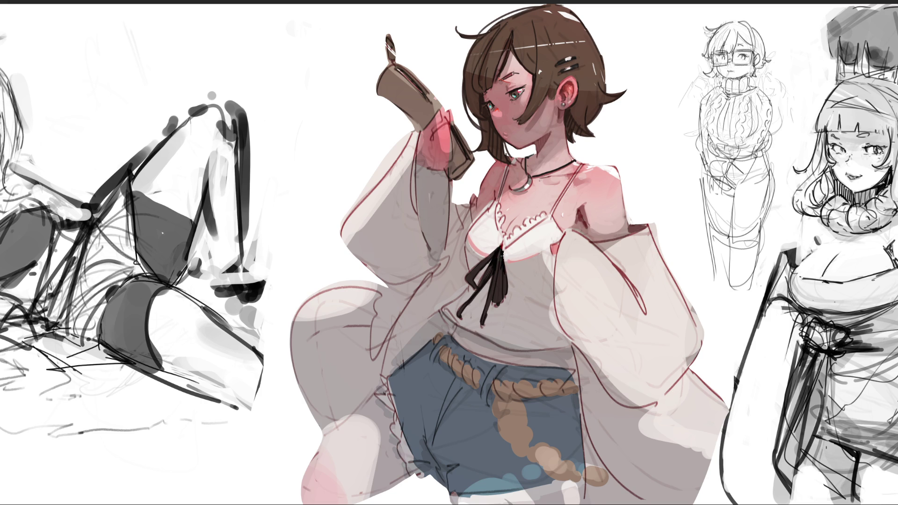
- Darken and thicken the black ribbon strands below the bow, then mark grey on the sleeve
left_click_drag(501, 247, 502, 256)
mouse_move(493, 261)
left_mouse_down()
mouse_move(478, 285)
mouse_move(487, 279)
left_mouse_up()
left_click_drag(463, 313, 489, 281)
mouse_move(491, 327)
left_mouse_down()
mouse_move(486, 302)
mouse_move(501, 305)
left_mouse_up()
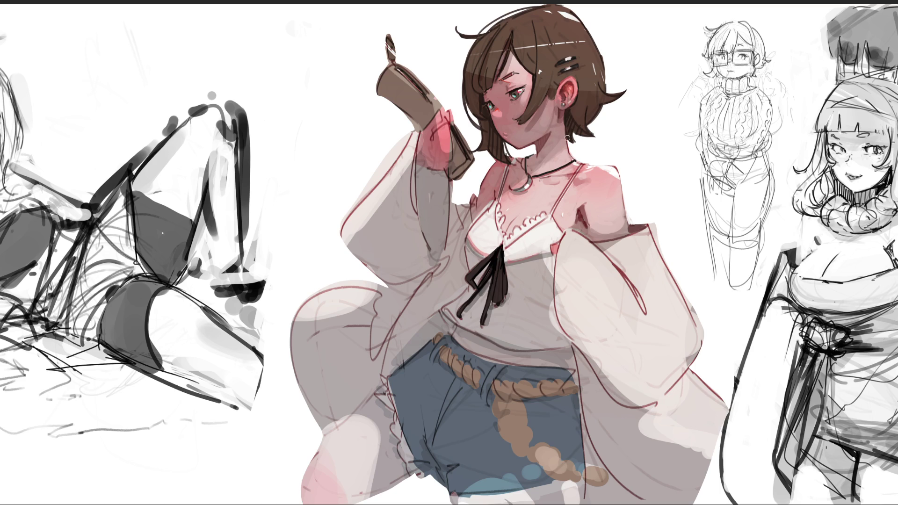
left_click(564, 295)
left_click_drag(558, 279, 626, 397)
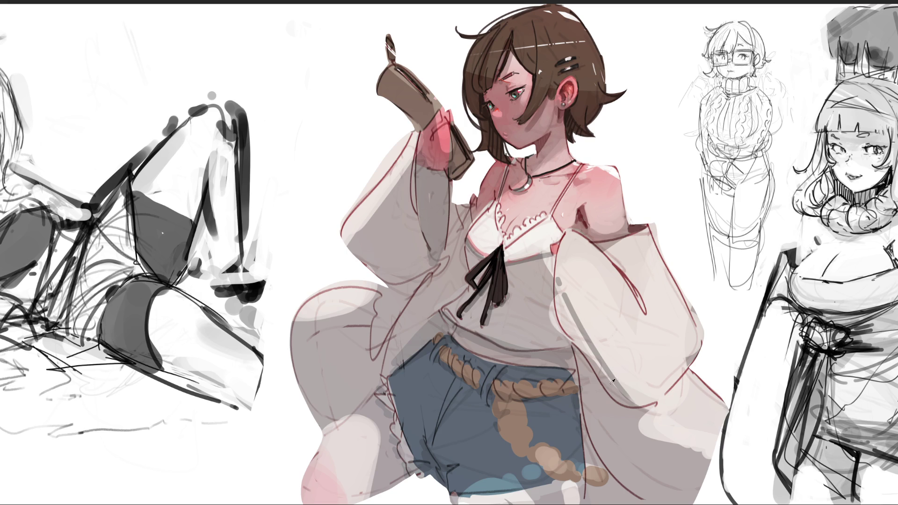
- Brush soft grey over the right sleeve and shade its fold with a sampled grey
mouse_move(557, 285)
left_mouse_down()
mouse_move(555, 302)
mouse_move(586, 350)
left_mouse_up()
left_click_drag(568, 305, 564, 325)
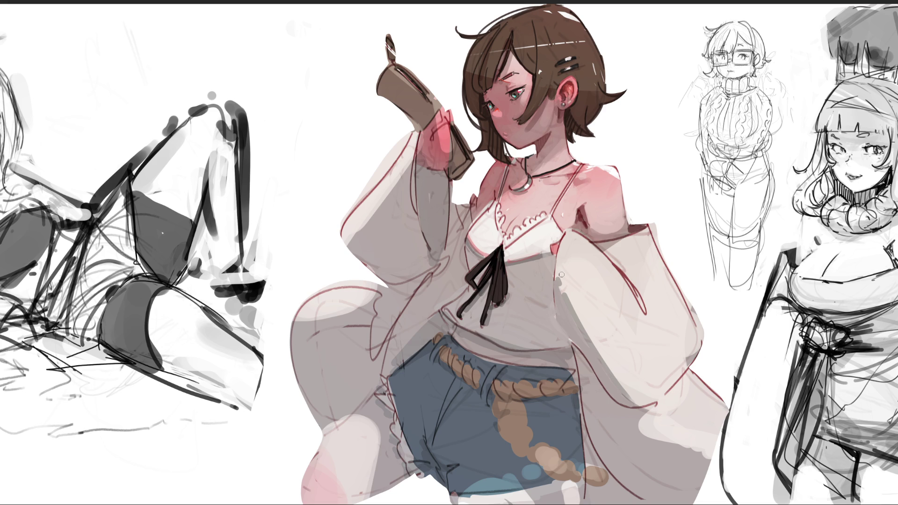
key("alt")
left_click(694, 354, "alt")
mouse_move(692, 354)
left_mouse_down()
mouse_move(658, 360)
mouse_move(686, 366)
mouse_move(656, 361)
mouse_move(659, 375)
mouse_move(651, 361)
left_mouse_up()
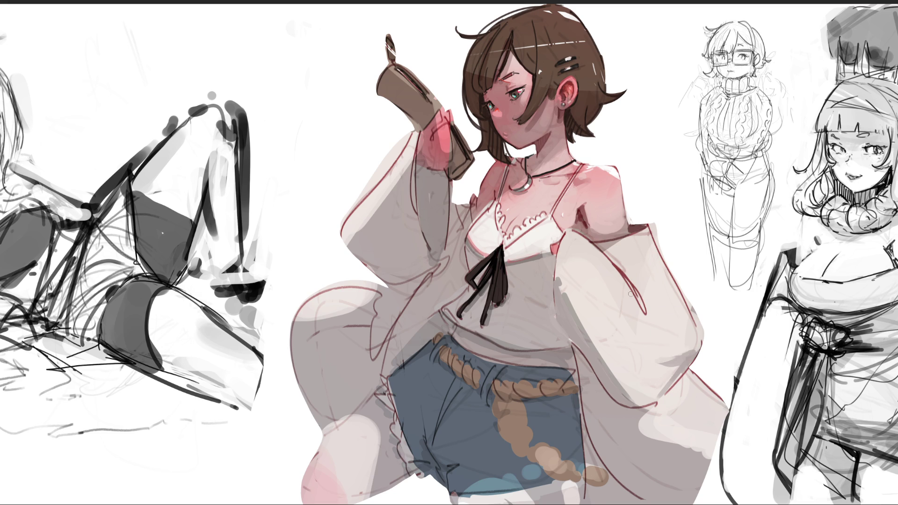
- Add grey shading to the lower part of the sleeve
left_click_drag(649, 304, 653, 321)
key("ctrl+z")
mouse_move(645, 410)
left_mouse_down()
mouse_move(685, 376)
mouse_move(645, 428)
mouse_move(685, 379)
mouse_move(650, 435)
mouse_move(655, 421)
mouse_move(648, 458)
mouse_move(682, 388)
mouse_move(699, 397)
left_mouse_up()
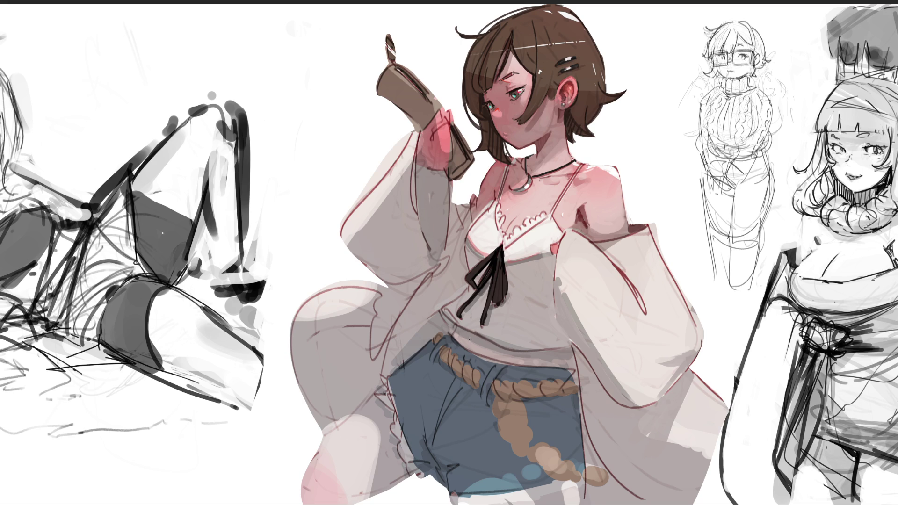
- Darken the shorts' waistband line and outline the rope belt's left edge
left_click_drag(467, 350, 517, 366)
left_click_drag(449, 332, 540, 367)
left_click_drag(486, 355, 573, 374)
left_click_drag(484, 360, 502, 364)
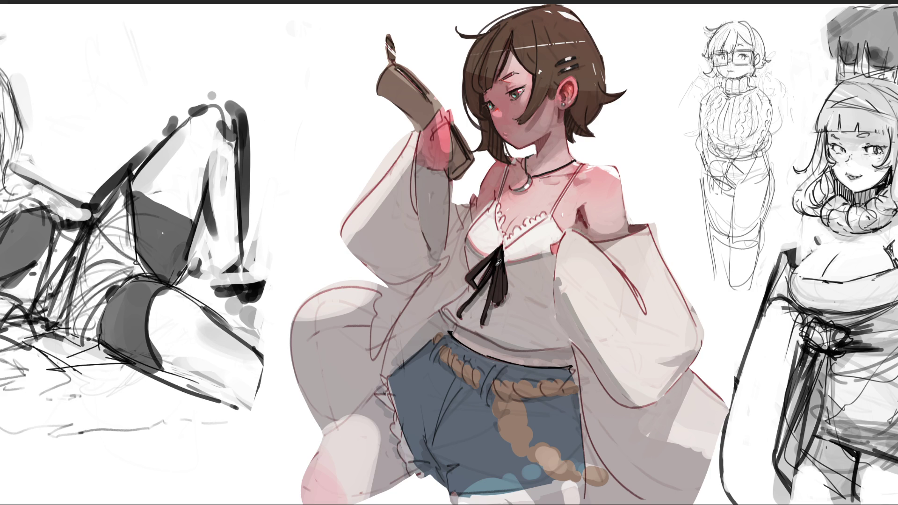
left_click_drag(501, 367, 490, 399)
left_click_drag(434, 356, 437, 364)
- Outline the shorts' bottom hem and shade the rope belt dark brown
mouse_move(444, 468)
left_mouse_down()
mouse_move(457, 467)
mouse_move(421, 438)
mouse_move(416, 462)
mouse_move(434, 466)
left_mouse_up()
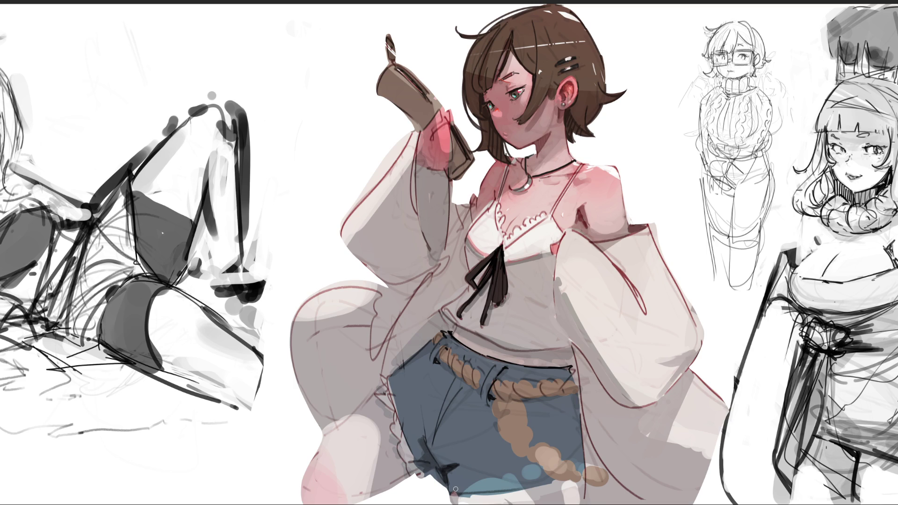
left_click_drag(451, 492, 487, 493)
mouse_move(491, 398)
left_mouse_down()
mouse_move(505, 426)
mouse_move(522, 410)
mouse_move(513, 401)
mouse_move(505, 430)
mouse_move(529, 432)
mouse_move(514, 454)
mouse_move(554, 478)
mouse_move(582, 473)
mouse_move(590, 484)
left_mouse_up()
- Darken the shading on the upper hanging rope, undoing a stray line on the shorts' left edge
mouse_move(511, 399)
left_mouse_down()
mouse_move(517, 414)
mouse_move(526, 398)
mouse_move(577, 397)
mouse_move(575, 374)
mouse_move(582, 429)
left_mouse_up()
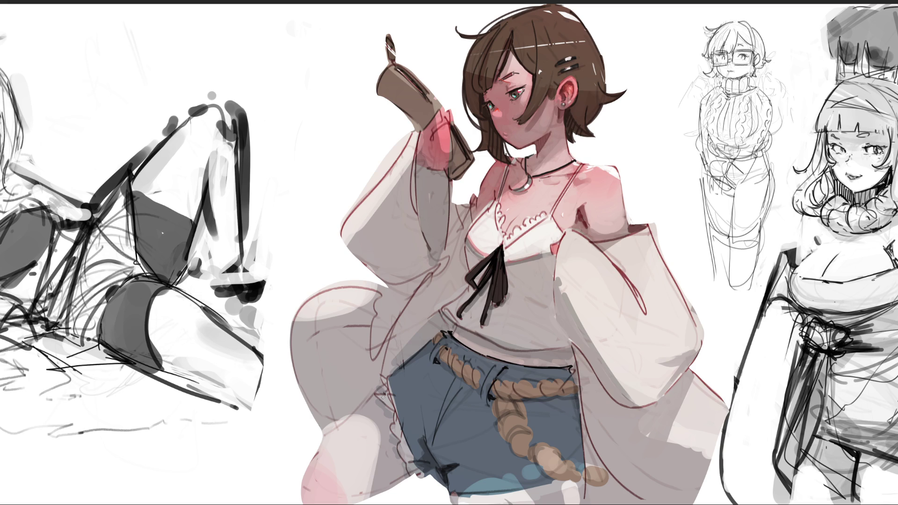
left_click_drag(381, 404, 393, 415)
key("ctrl+z")
- Outline the shorts' lower-left frilled edge, trying and undoing a red contour on the thigh
left_click_drag(397, 447, 409, 477)
left_click_drag(351, 420, 357, 455)
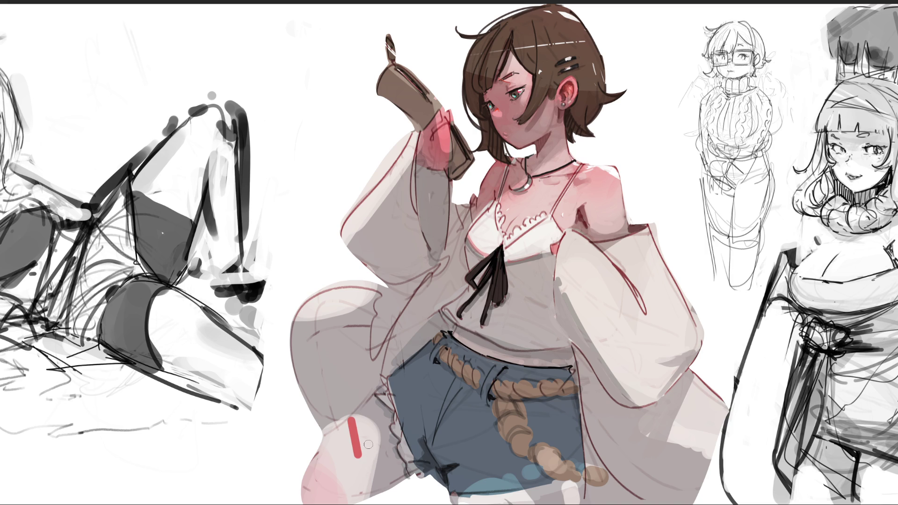
key("ctrl+z")
- Paint a longer red contour down the thigh and shade the lower thigh grey, undoing a sleeve stroke
left_click_drag(351, 420, 367, 498)
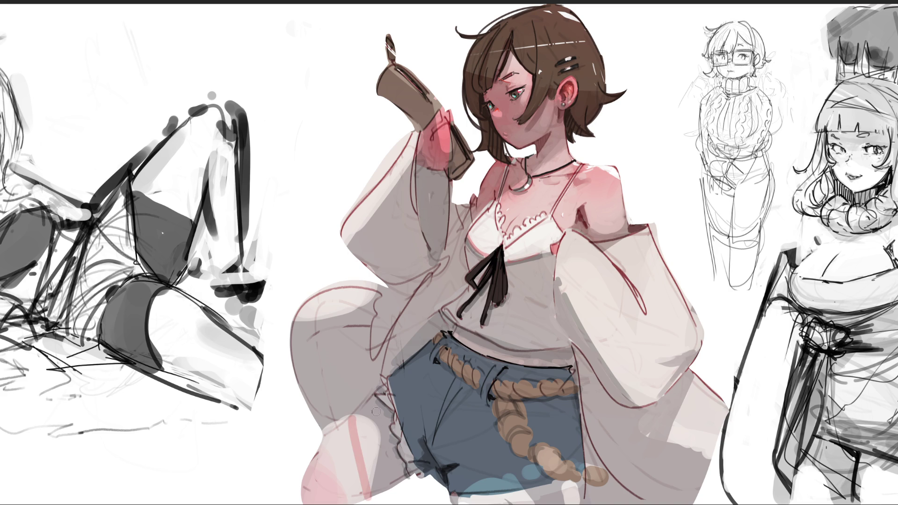
left_click_drag(376, 420, 369, 489)
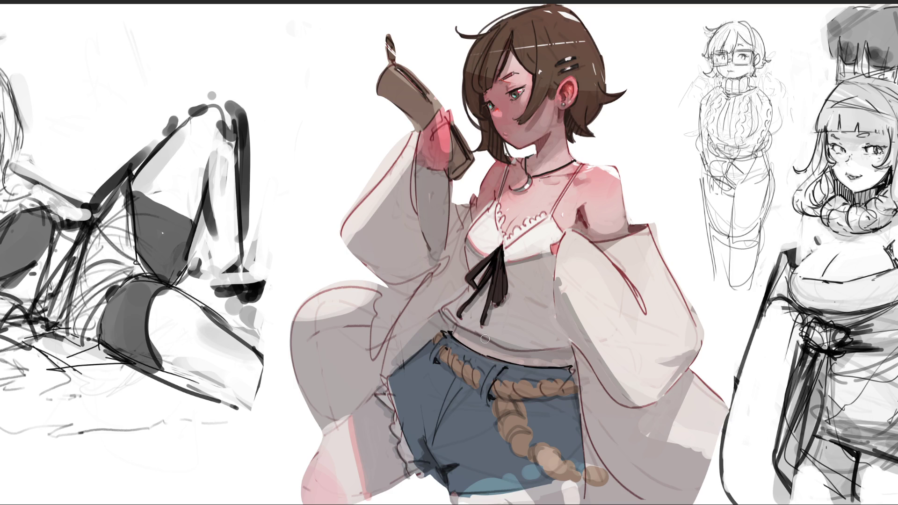
mouse_move(322, 418)
left_mouse_down()
mouse_move(346, 421)
mouse_move(312, 415)
mouse_move(302, 402)
left_mouse_up()
key("ctrl+z")
- Touch up the shorts with dark marks on the left and bottom edges and a lightened right-edge line
left_click_drag(393, 363, 389, 370)
mouse_move(576, 363)
left_mouse_down()
mouse_move(588, 463)
mouse_move(603, 467)
mouse_move(612, 500)
mouse_move(606, 493)
mouse_move(631, 496)
mouse_move(619, 483)
mouse_move(578, 476)
mouse_move(592, 470)
left_mouse_up()
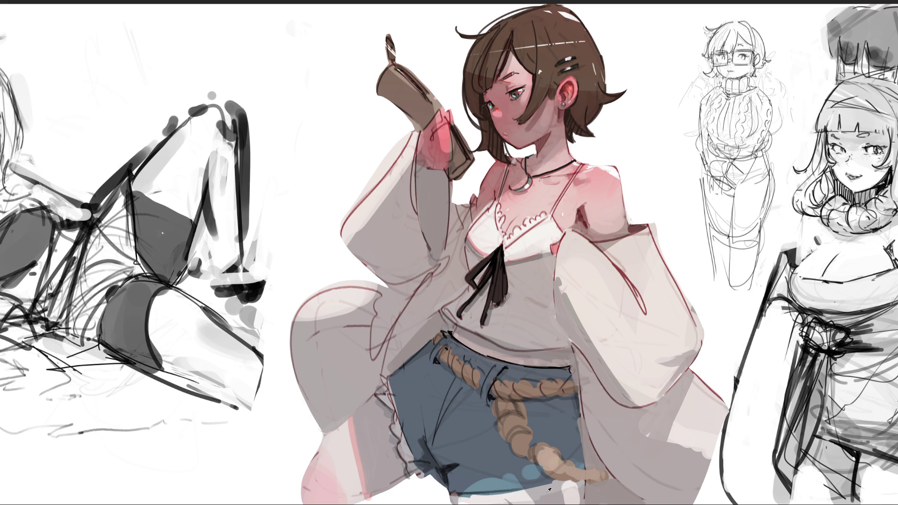
left_click_drag(560, 501, 563, 486)
left_click_drag(465, 502, 479, 496)
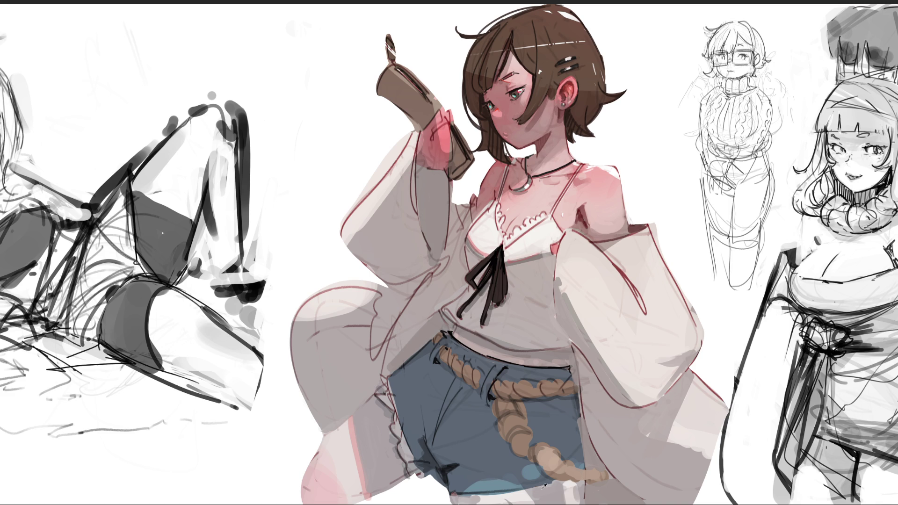
- Add dark vertical hatching to the held cup, after painting out a blue-grey edge on the raised sleeve
left_click_drag(403, 129, 363, 186)
mouse_move(397, 142)
left_mouse_down()
mouse_move(401, 126)
mouse_move(372, 176)
mouse_move(398, 130)
left_mouse_up()
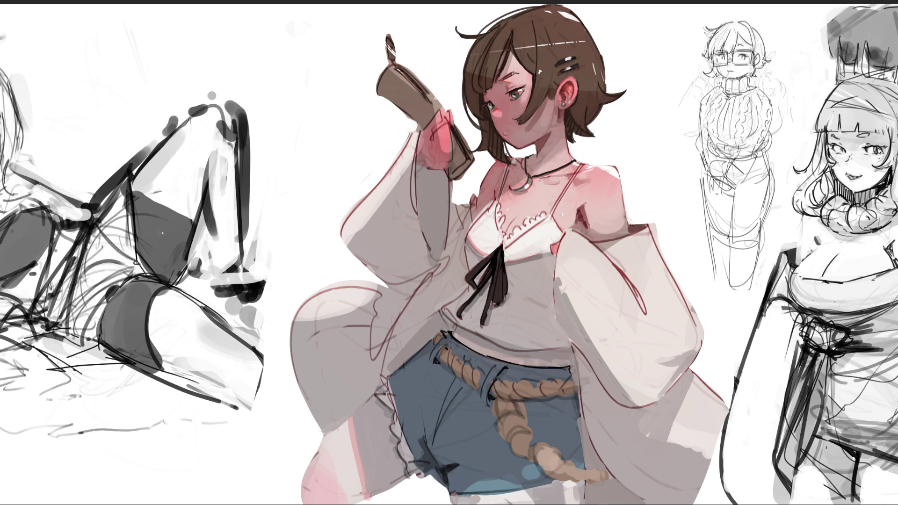
mouse_move(395, 89)
left_mouse_down()
mouse_move(402, 121)
mouse_move(418, 124)
left_mouse_up()
left_click_drag(403, 73, 409, 107)
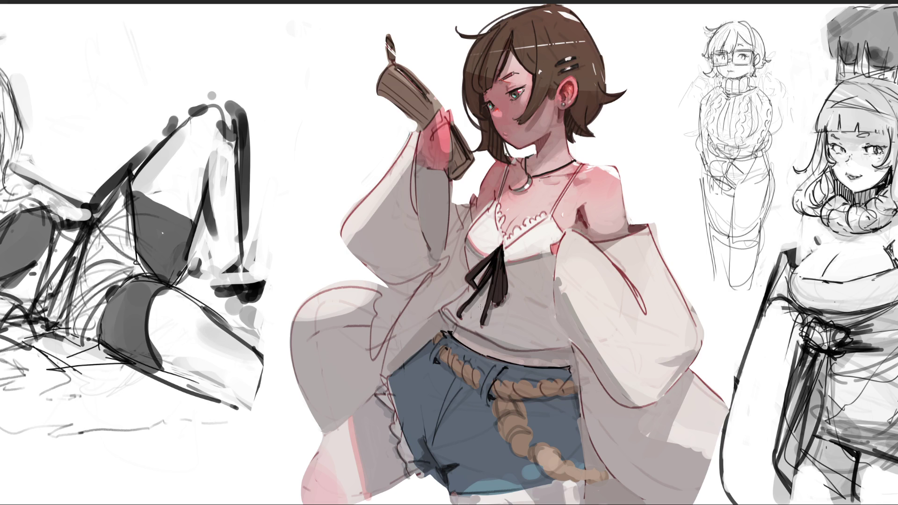
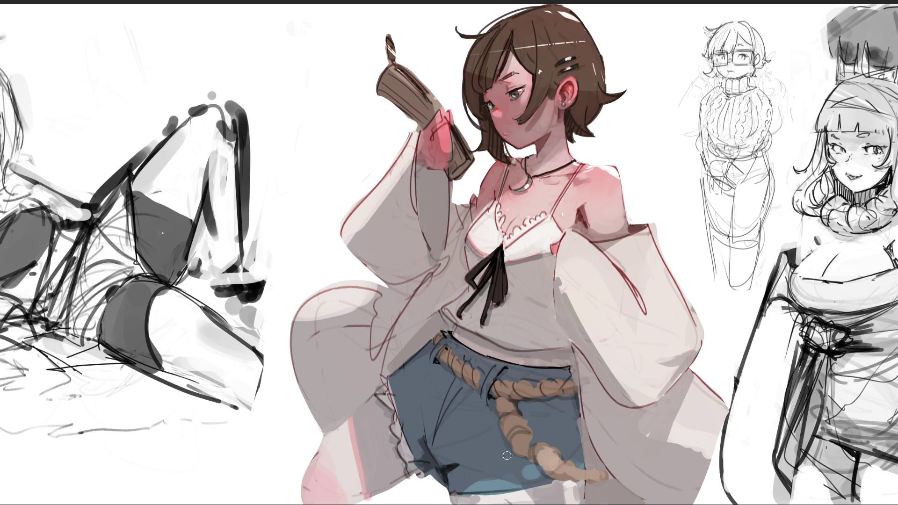
- Sample the shorts' colour, repaint the hand's pink highlights, and darkly outline the fingers' left edge
left_click(529, 420, "alt")
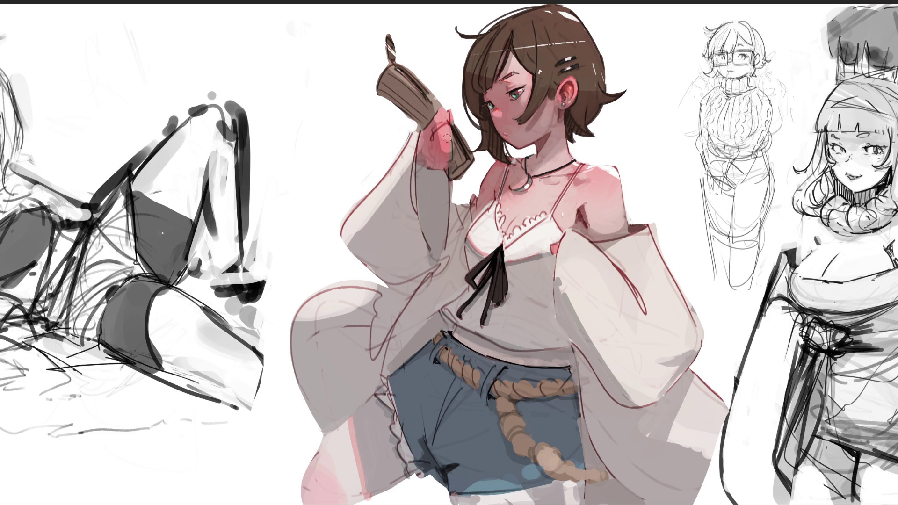
left_click_drag(439, 124, 437, 134)
left_click_drag(423, 132, 420, 155)
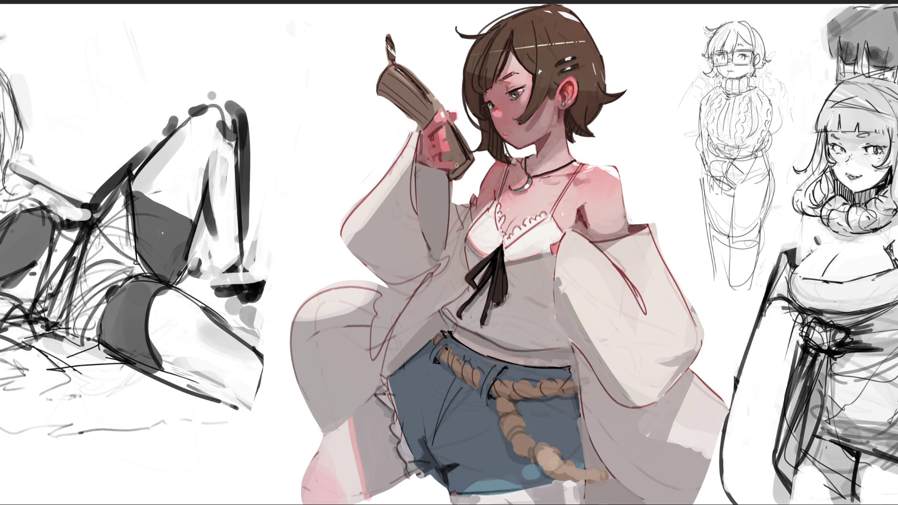
- Deepen the thumb's pink shading and shade the cuff and cup area around the hand brown
mouse_move(447, 126)
left_mouse_down()
mouse_move(437, 99)
mouse_move(455, 158)
left_mouse_up()
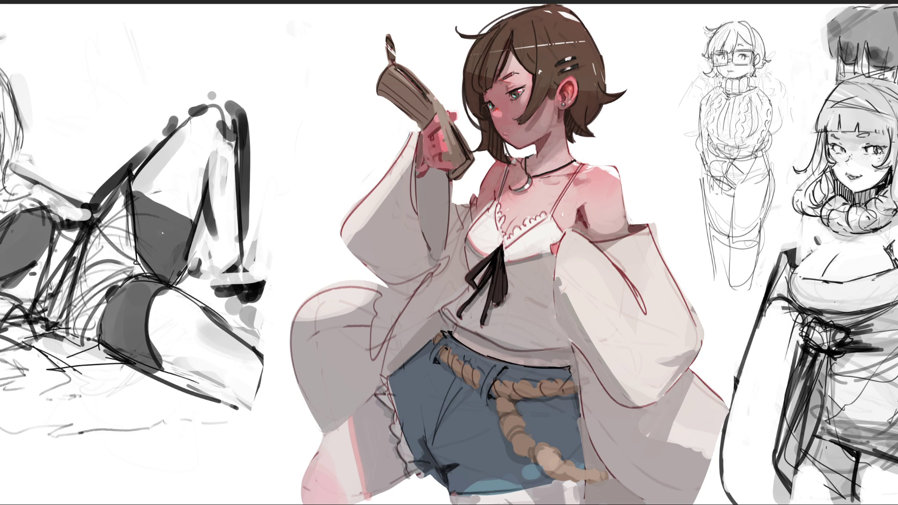
mouse_move(428, 110)
left_mouse_down()
mouse_move(421, 119)
mouse_move(433, 99)
mouse_move(447, 123)
mouse_move(437, 106)
mouse_move(460, 154)
mouse_move(456, 172)
mouse_move(437, 104)
mouse_move(429, 116)
left_mouse_up()
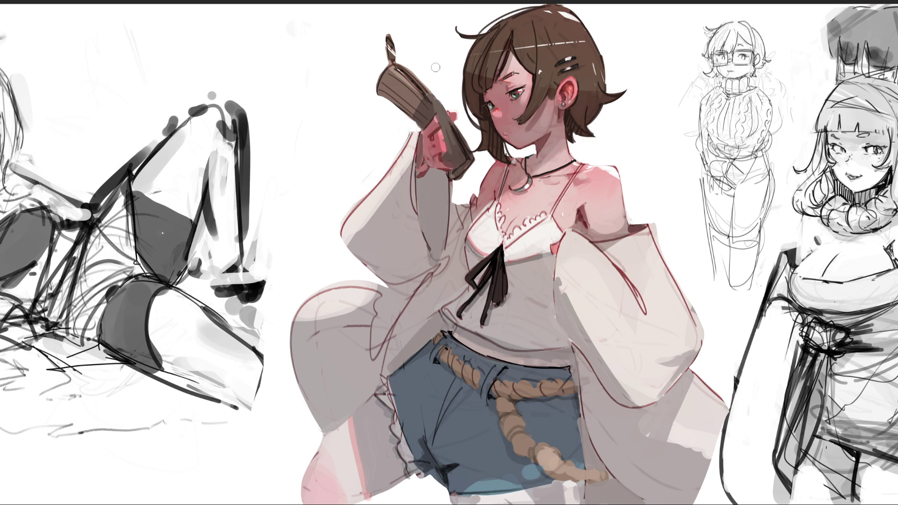
- Try dark and light strokes on the cup's lower band, then undo both with Ctrl+Z
mouse_move(428, 105)
left_mouse_down()
mouse_move(421, 117)
mouse_move(427, 112)
mouse_move(448, 145)
mouse_move(454, 173)
left_mouse_up()
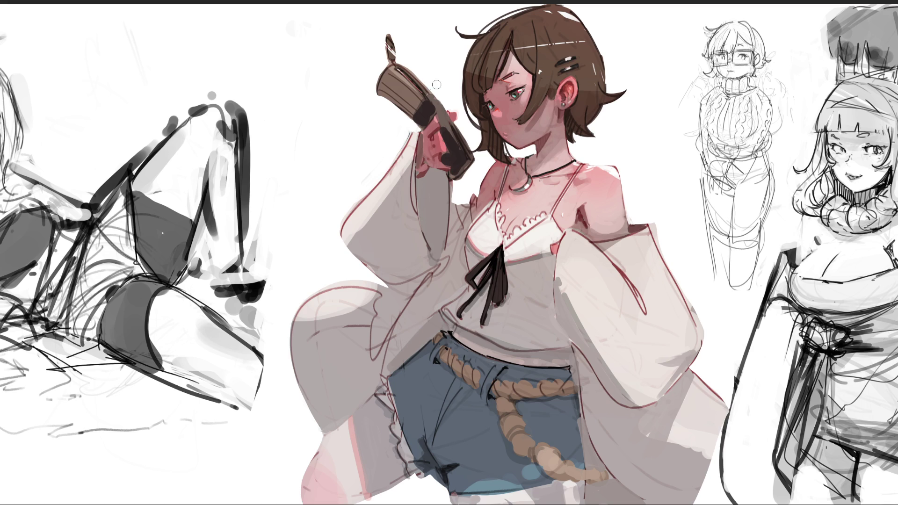
mouse_move(410, 117)
left_mouse_down()
mouse_move(432, 87)
mouse_move(389, 110)
mouse_move(401, 16)
mouse_move(383, 78)
mouse_move(399, 79)
mouse_move(388, 104)
left_mouse_up()
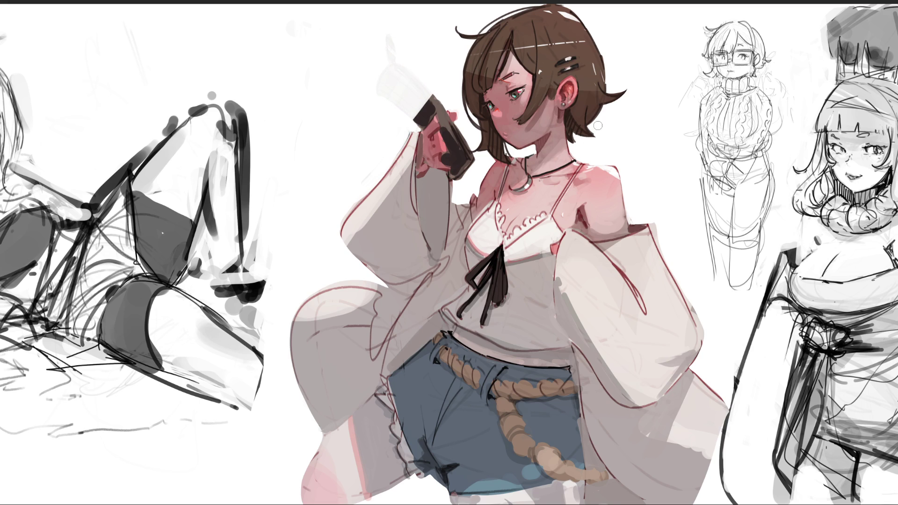
key("ctrl+z")
key("ctrl+z")
key("ctrl+z")
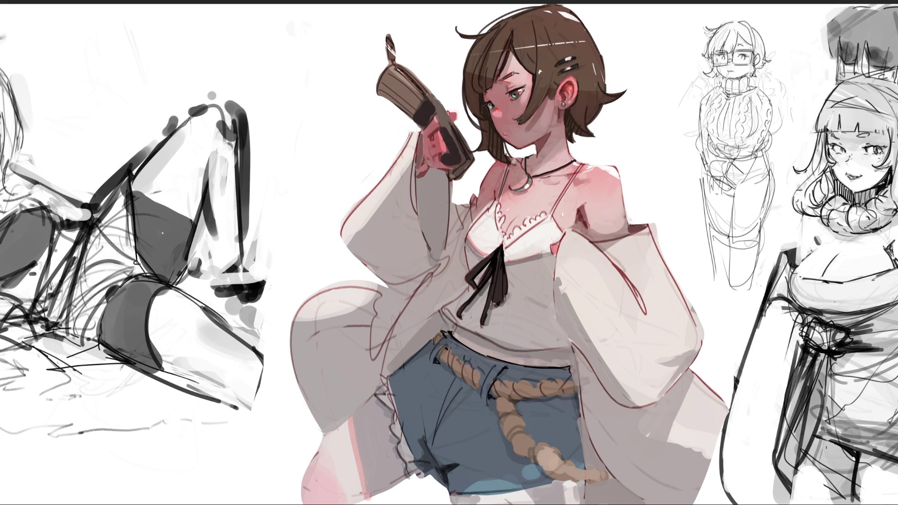
key("ctrl+z")
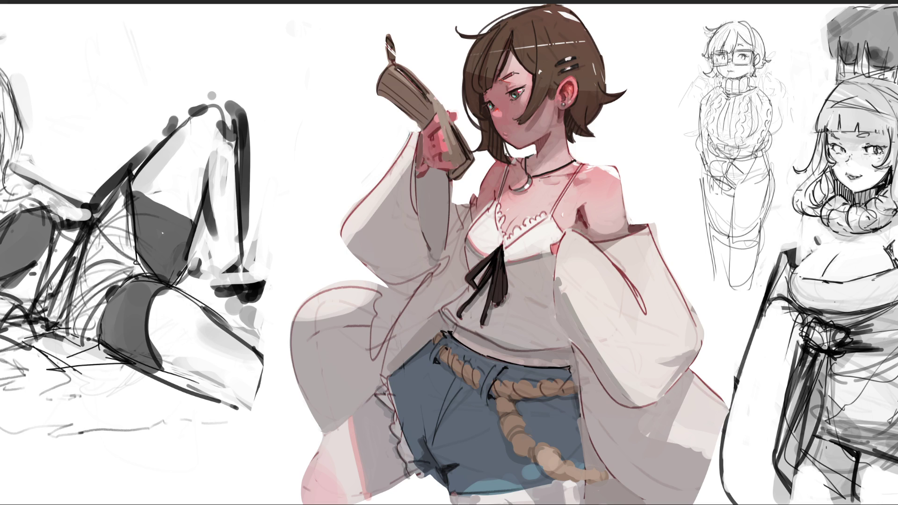
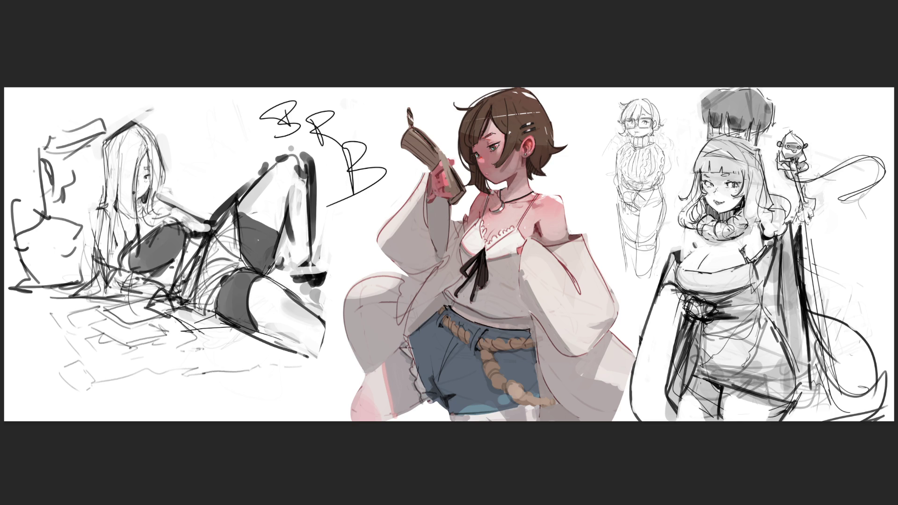
- Undo the scribbled letters and repaint the girl's shoulder with lighter skin shading
key("ctrl+z")
key("ctrl+z")
key("ctrl+z")
key("ctrl+z")
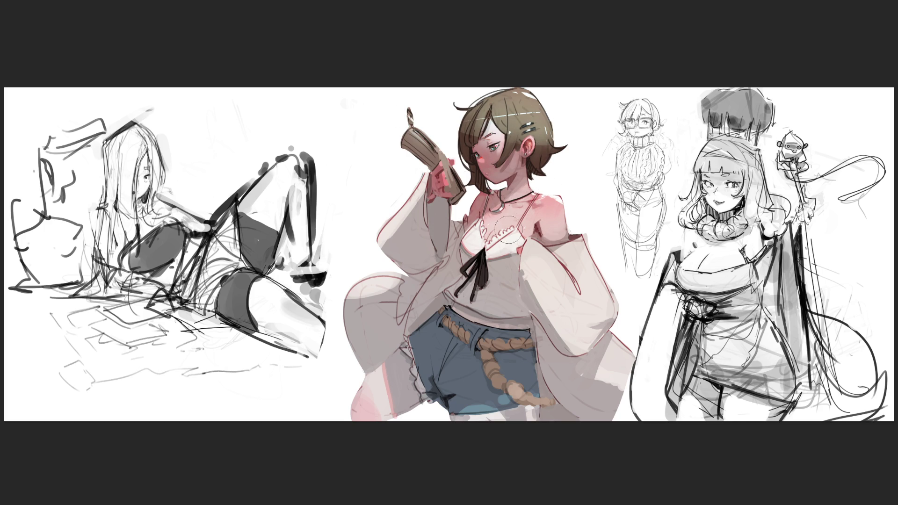
left_click_drag(554, 219, 547, 204)
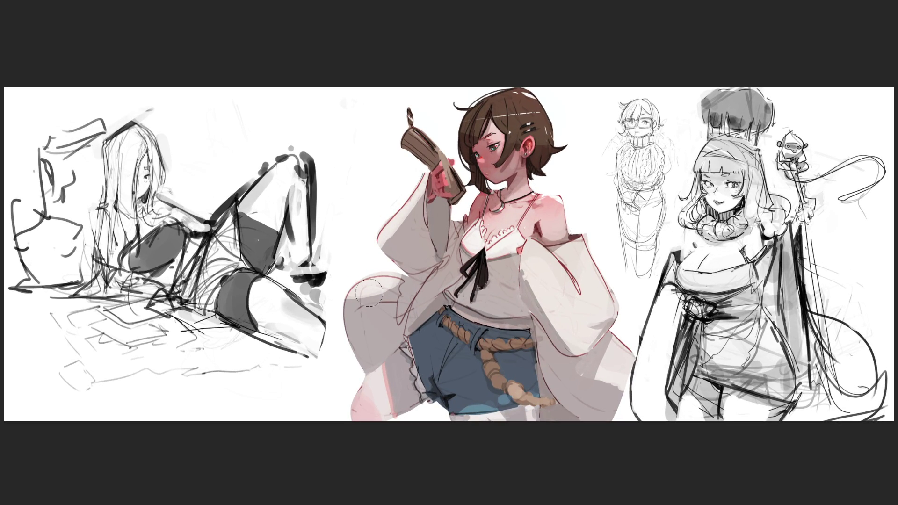
key("bracketright")
key("bracketright")
key("bracketright")
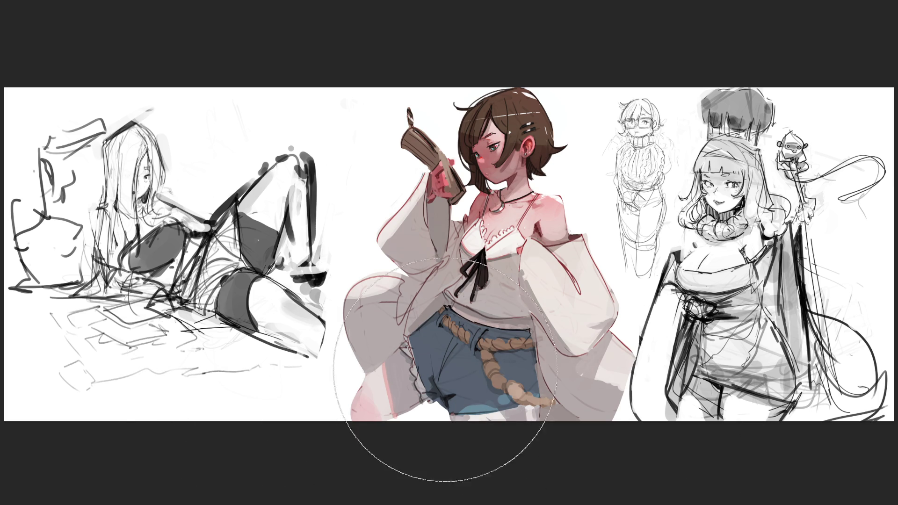
key("bracketleft")
key("bracketleft")
key("bracketleft")
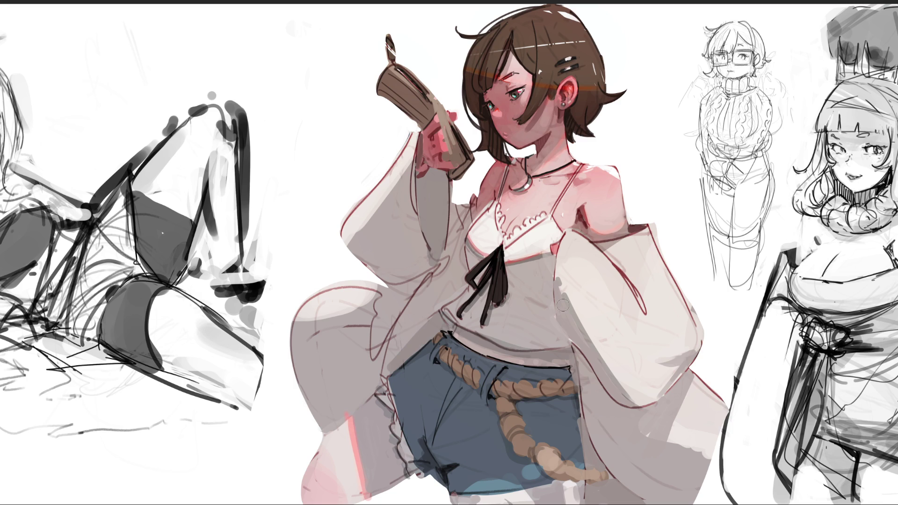
- Paint orange and peach highlights along the sleeve edges, trying and undoing iris and blush recolours
left_click_drag(625, 391, 567, 295)
left_click_drag(699, 402, 657, 424)
left_click(517, 95)
key("ctrl+z")
mouse_move(486, 105)
left_mouse_down()
mouse_move(496, 135)
mouse_move(537, 148)
mouse_move(543, 139)
left_mouse_up()
key("ctrl+z")
key("ctrl+z")
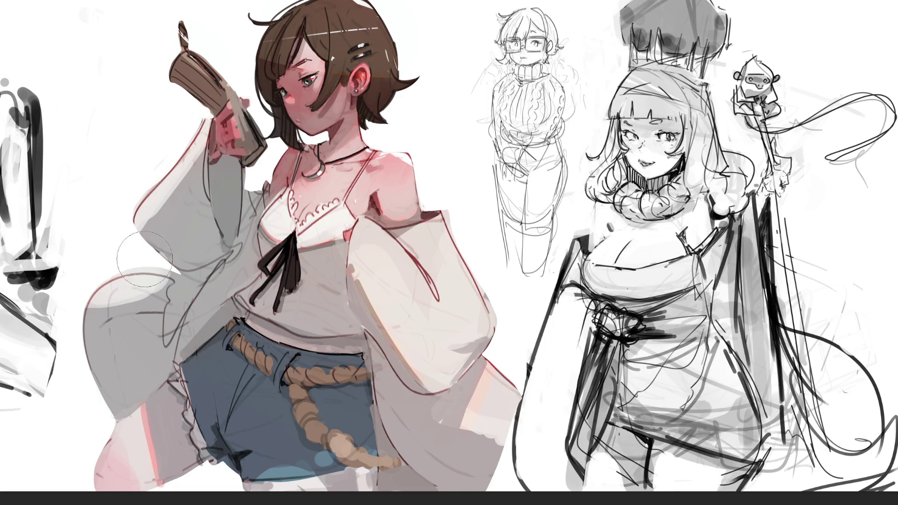
- Brush grey over the denim shorts' right edge and surface, blending it into the sleeve
left_click_drag(369, 421, 365, 304)
mouse_move(220, 467)
left_mouse_down()
mouse_move(208, 425)
mouse_move(289, 360)
mouse_move(289, 430)
left_mouse_up()
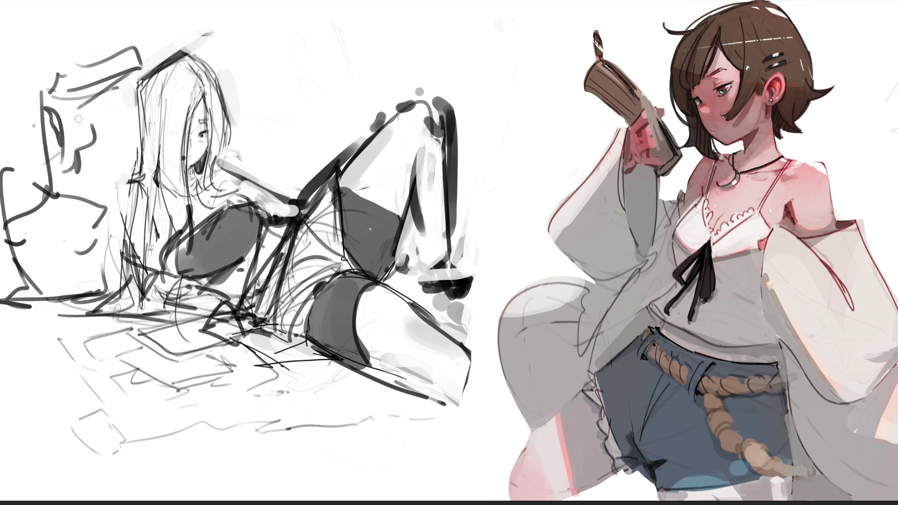
- Enlarge the brush, then try and undo a left-edge stroke and a freehand selection
key("bracketright")
key("bracketright")
key("bracketright")
mouse_move(10, 210)
left_mouse_down()
mouse_move(10, 240)
mouse_move(1, 243)
mouse_move(27, 244)
left_mouse_up()
key("ctrl+z")
mouse_move(24, 183)
left_mouse_down()
mouse_move(19, 258)
mouse_move(2, 257)
left_mouse_up()
key("ctrl+d")
- Sketch a small cross and a down-arrow shape at the sketch's far left edge
left_click_drag(9, 210, 8, 250)
left_click_drag(1, 243, 29, 238)
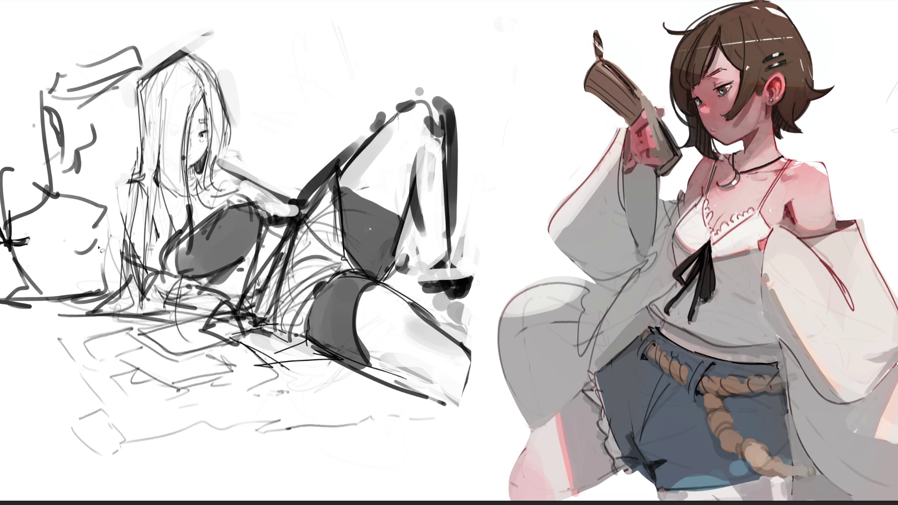
left_click_drag(59, 234, 78, 253)
- Sketch a base line and curved arc at the lower left, erasing part of the arc
left_click(71, 256)
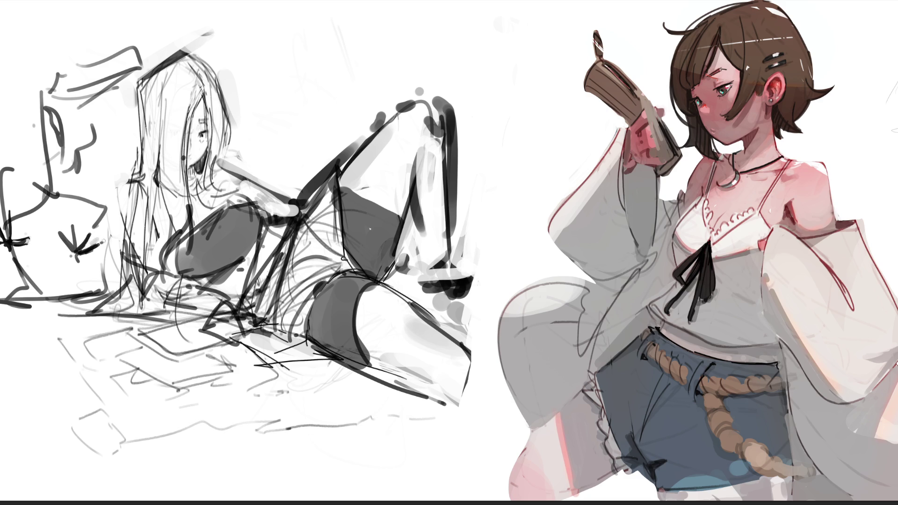
left_click_drag(21, 256, 34, 295)
left_click_drag(2, 306, 90, 295)
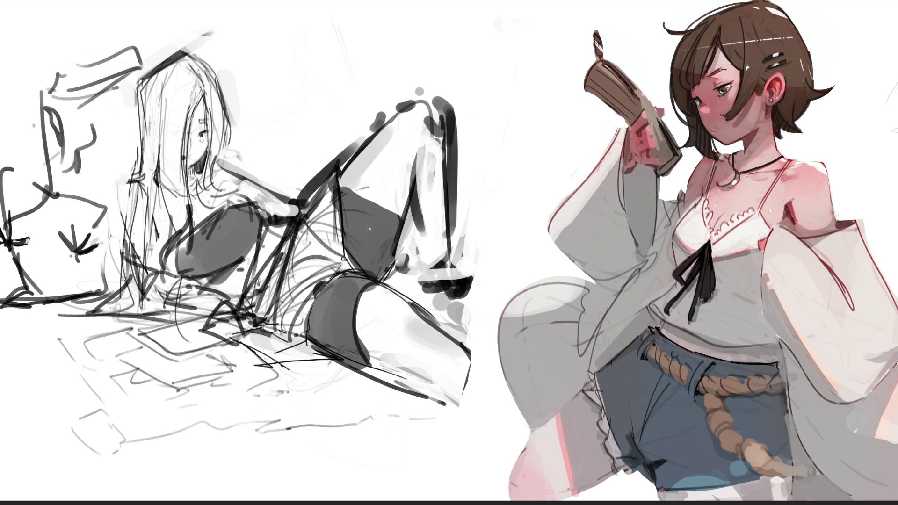
mouse_move(33, 238)
left_mouse_down()
mouse_move(29, 227)
mouse_move(82, 190)
mouse_move(112, 213)
mouse_move(66, 196)
mouse_move(98, 206)
mouse_move(105, 221)
left_mouse_up()
mouse_move(47, 187)
left_mouse_down()
mouse_move(39, 174)
mouse_move(4, 206)
mouse_move(27, 203)
mouse_move(2, 171)
mouse_move(17, 201)
left_mouse_up()
- Draw inner-ear strokes in the far-left ear and test strokes along the tail's right edge
left_click_drag(29, 166, 24, 179)
mouse_move(13, 133)
left_mouse_down()
mouse_move(21, 164)
mouse_move(11, 170)
left_mouse_up()
mouse_move(7, 159)
left_mouse_down()
mouse_move(9, 191)
mouse_move(18, 184)
mouse_move(28, 194)
mouse_move(26, 208)
mouse_move(14, 198)
mouse_move(8, 164)
mouse_move(37, 177)
mouse_move(48, 202)
left_mouse_up()
left_click_drag(114, 197, 111, 289)
key("ctrl+z")
left_click_drag(114, 219, 107, 292)
key("ctrl+z")
- Redraw the tail's right edge stroke and darken the tail's bottom edge
left_click_drag(117, 219, 122, 254)
left_click_drag(16, 158, 14, 187)
left_click_drag(8, 150, 28, 205)
left_click_drag(120, 224, 121, 240)
left_click_drag(26, 283, 98, 288)
left_click_drag(45, 294, 70, 283)
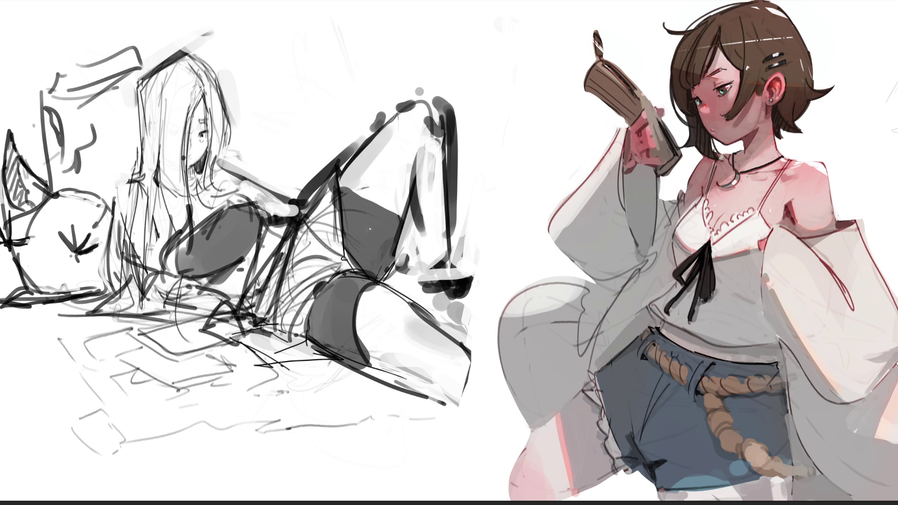
- Sketch the owl's inner ear, head curve, eye dots and brow marks, lightening stray lines
left_click_drag(76, 146, 79, 172)
mouse_move(74, 174)
left_mouse_down()
mouse_move(92, 121)
mouse_move(95, 142)
mouse_move(115, 127)
mouse_move(65, 144)
left_mouse_up()
mouse_move(53, 115)
left_mouse_down()
mouse_move(64, 135)
mouse_move(50, 103)
left_mouse_up()
mouse_move(107, 87)
left_mouse_down()
mouse_move(89, 115)
mouse_move(112, 104)
left_mouse_up()
mouse_move(47, 91)
left_mouse_down()
mouse_move(55, 121)
mouse_move(44, 86)
mouse_move(72, 117)
mouse_move(94, 106)
mouse_move(49, 129)
left_mouse_up()
left_click_drag(43, 123, 54, 189)
left_click_drag(51, 157, 54, 185)
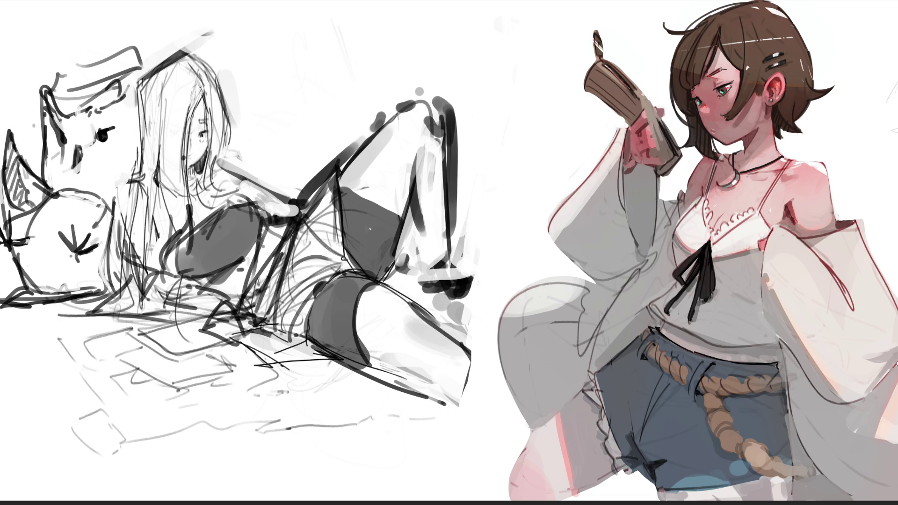
- Redraw the hat's top edge, erase the old brim line, and brush grey blush on the owl's cheeks
mouse_move(57, 82)
left_mouse_down()
mouse_move(109, 52)
mouse_move(133, 70)
left_mouse_up()
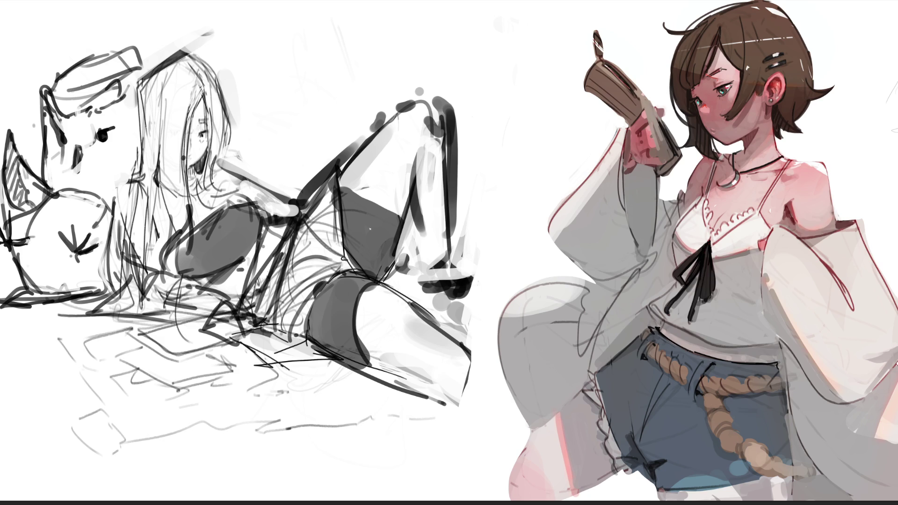
left_click_drag(72, 87, 69, 91)
key("bracketright")
key("bracketright")
key("bracketright")
mouse_move(66, 157)
left_mouse_down()
mouse_move(54, 155)
mouse_move(117, 154)
mouse_move(124, 164)
left_mouse_up()
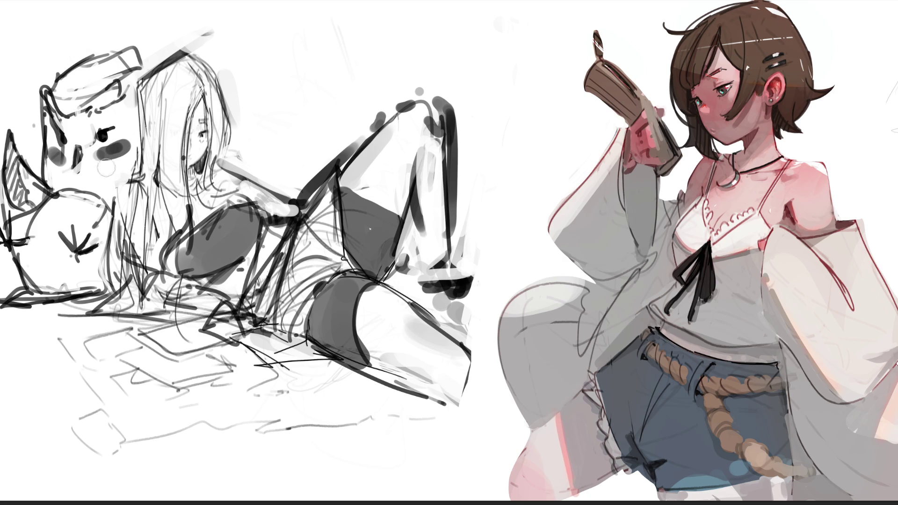
mouse_move(63, 164)
left_mouse_down()
mouse_move(51, 152)
mouse_move(107, 152)
mouse_move(122, 143)
mouse_move(108, 161)
mouse_move(99, 136)
mouse_move(119, 130)
mouse_move(133, 98)
mouse_move(75, 130)
mouse_move(53, 132)
mouse_move(70, 112)
mouse_move(66, 102)
mouse_move(95, 119)
mouse_move(112, 112)
mouse_move(99, 130)
mouse_move(89, 124)
mouse_move(88, 88)
mouse_move(68, 84)
mouse_move(84, 70)
mouse_move(72, 98)
mouse_move(123, 61)
mouse_move(54, 71)
mouse_move(101, 46)
mouse_move(109, 65)
mouse_move(58, 80)
mouse_move(74, 72)
mouse_move(59, 61)
mouse_move(117, 54)
mouse_move(73, 115)
mouse_move(87, 119)
mouse_move(70, 89)
mouse_move(77, 133)
mouse_move(98, 114)
mouse_move(101, 136)
mouse_move(116, 108)
mouse_move(77, 131)
mouse_move(56, 121)
left_mouse_up()
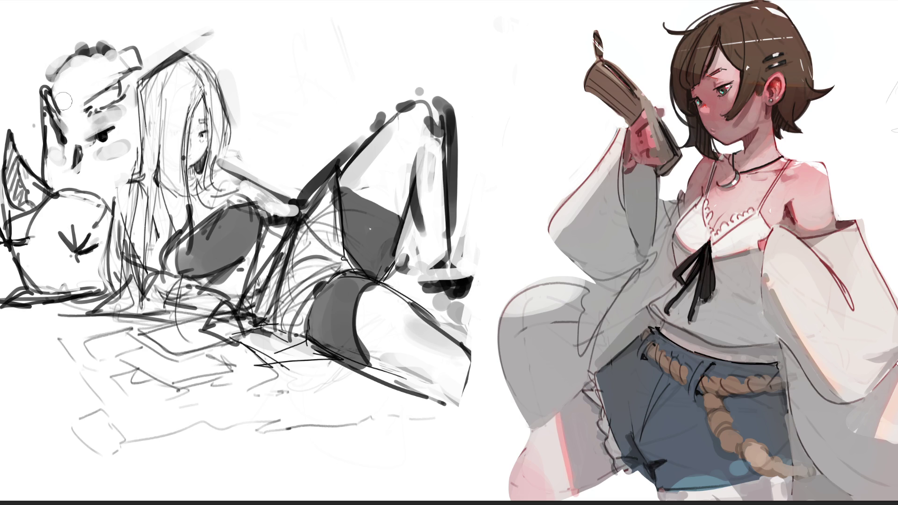
- Paint a dark round ear tip on the owl and lighten its chest and wing outlines
mouse_move(40, 83)
left_mouse_down()
mouse_move(35, 70)
mouse_move(100, 60)
mouse_move(131, 82)
mouse_move(100, 82)
mouse_move(149, 63)
left_mouse_up()
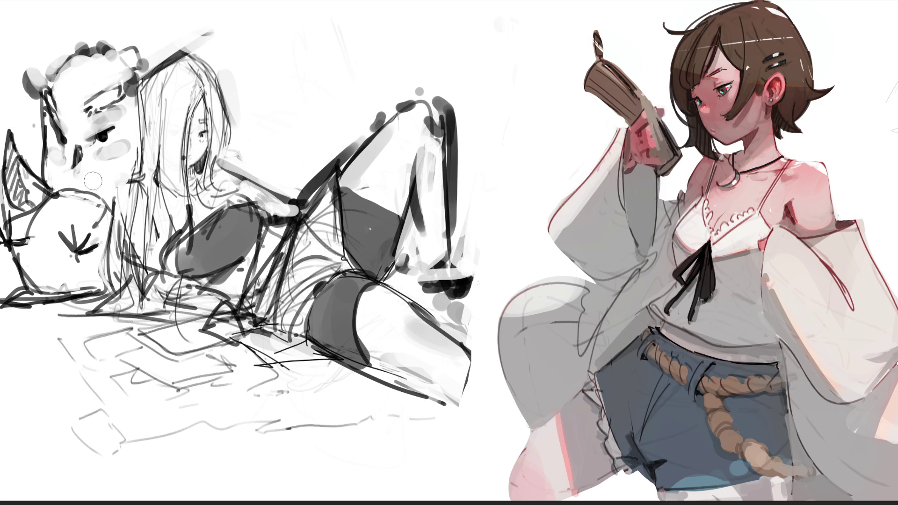
mouse_move(60, 189)
left_mouse_down()
mouse_move(39, 187)
mouse_move(86, 195)
left_mouse_up()
mouse_move(16, 220)
left_mouse_down()
mouse_move(22, 226)
mouse_move(36, 208)
mouse_move(30, 232)
mouse_move(40, 215)
mouse_move(93, 208)
mouse_move(128, 181)
mouse_move(128, 194)
left_mouse_up()
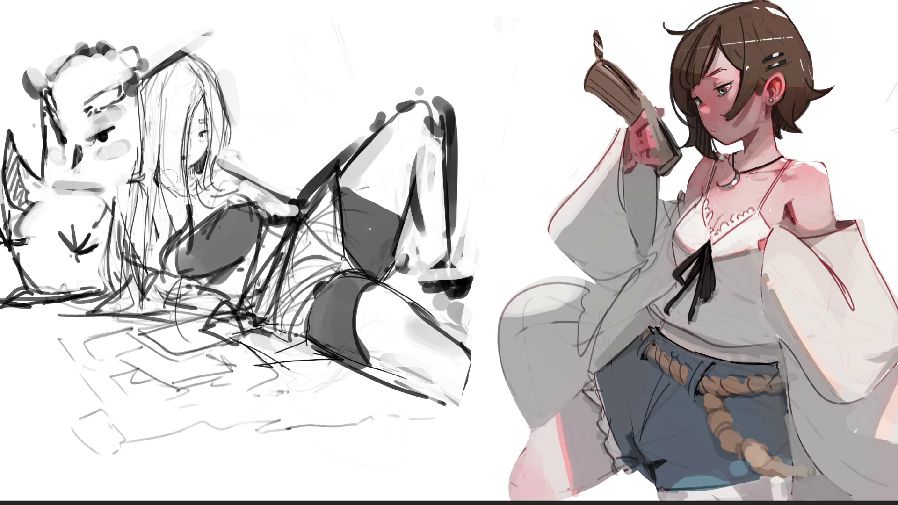
- Lighten the owl's right-side outline and lower-right area, shading dark grey beside its head
mouse_move(105, 193)
left_mouse_down()
mouse_move(114, 202)
mouse_move(99, 278)
mouse_move(112, 234)
left_mouse_up()
mouse_move(129, 184)
left_mouse_down()
mouse_move(122, 206)
mouse_move(127, 171)
left_mouse_up()
left_click_drag(82, 274, 103, 248)
- Sketch and darken a headphone ear-cup beside the girl's hair, softening the owl's right edge
left_click_drag(232, 116, 252, 147)
mouse_move(233, 117)
left_mouse_down()
mouse_move(254, 149)
mouse_move(238, 110)
mouse_move(253, 156)
mouse_move(252, 121)
left_mouse_up()
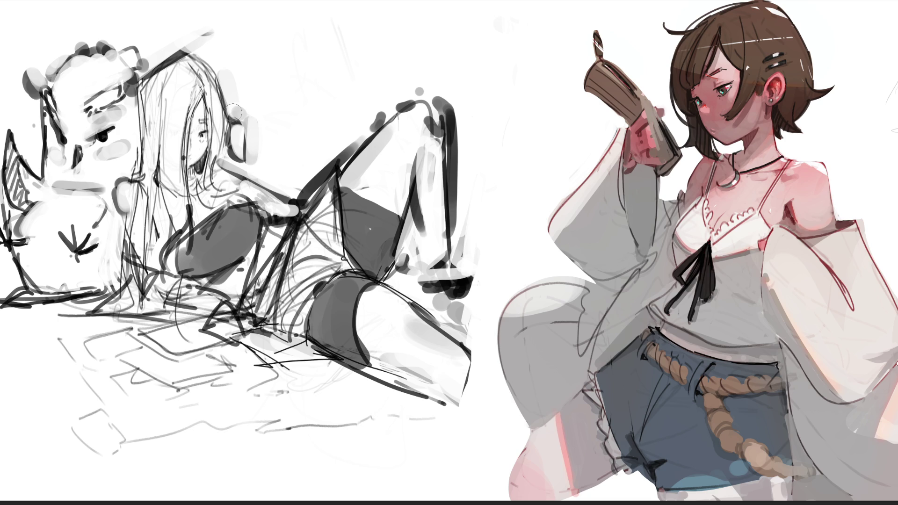
mouse_move(234, 112)
left_mouse_down()
mouse_move(241, 168)
mouse_move(251, 161)
left_mouse_up()
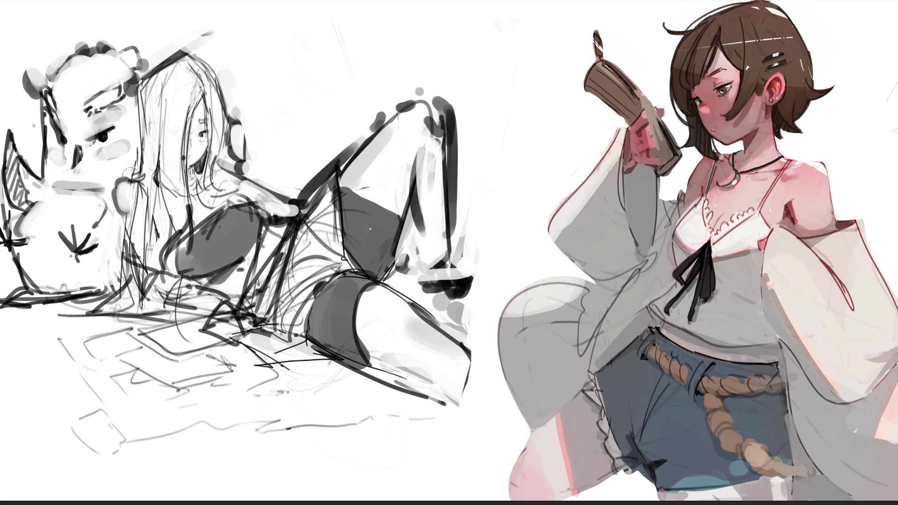
mouse_move(121, 177)
left_mouse_down()
mouse_move(114, 205)
mouse_move(134, 205)
mouse_move(125, 196)
mouse_move(124, 215)
mouse_move(132, 190)
mouse_move(132, 202)
mouse_move(117, 206)
left_mouse_up()
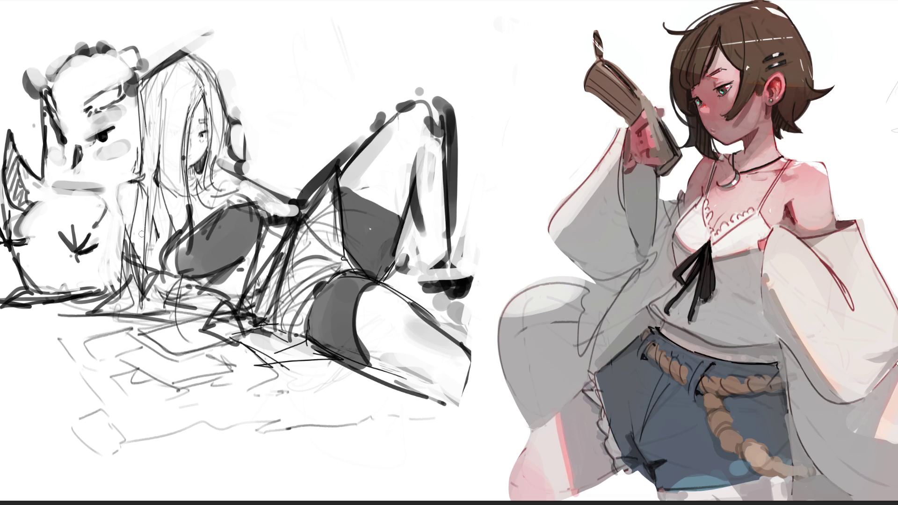
left_click_drag(231, 146, 237, 163)
- Try dark strokes near the headphone, chest and face, undoing each one
key("ctrl+z")
left_click_drag(201, 211, 200, 220)
key("ctrl+z")
left_click_drag(190, 168, 194, 177)
key("ctrl+z")
- Add eyelash strokes near the girl's eye and a dark mark on her cheek
mouse_move(193, 127)
left_mouse_down()
mouse_move(192, 142)
mouse_move(202, 134)
left_mouse_up()
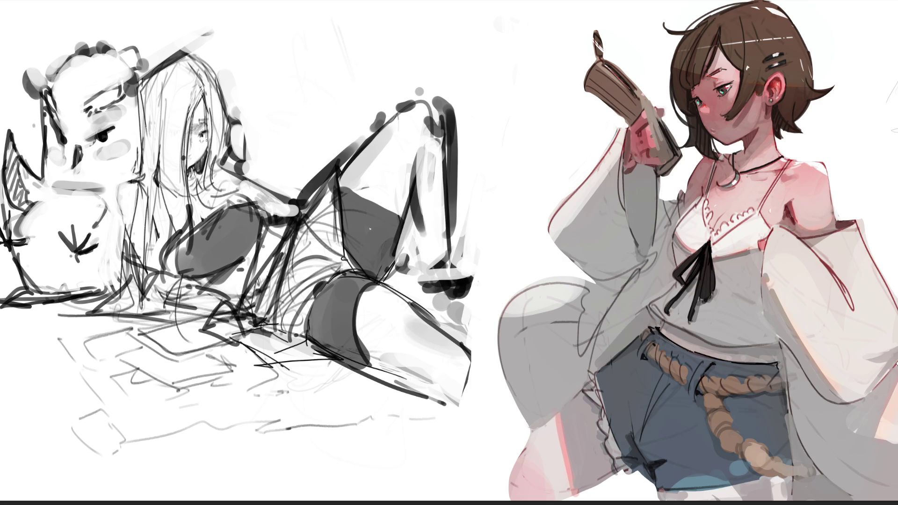
left_click_drag(203, 141, 205, 153)
left_click_drag(196, 121, 202, 123)
- Paint pale strokes over the reclining girl's raised leg, knee and thigh to lighten the shading
mouse_move(432, 185)
left_mouse_down()
mouse_move(423, 148)
mouse_move(420, 185)
mouse_move(418, 168)
left_mouse_up()
mouse_move(436, 134)
left_mouse_down()
mouse_move(427, 122)
mouse_move(424, 135)
mouse_move(435, 116)
mouse_move(451, 271)
mouse_move(453, 252)
left_mouse_up()
mouse_move(455, 344)
left_mouse_down()
mouse_move(382, 370)
mouse_move(362, 325)
mouse_move(374, 286)
mouse_move(360, 369)
mouse_move(372, 301)
mouse_move(454, 356)
left_mouse_up()
left_click_drag(403, 324, 460, 356)
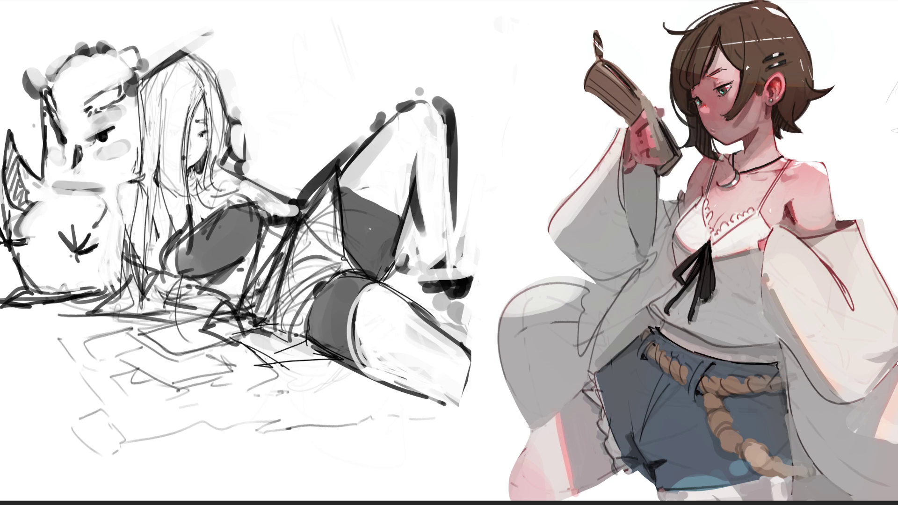
scroll(369, 228, "down", 5)
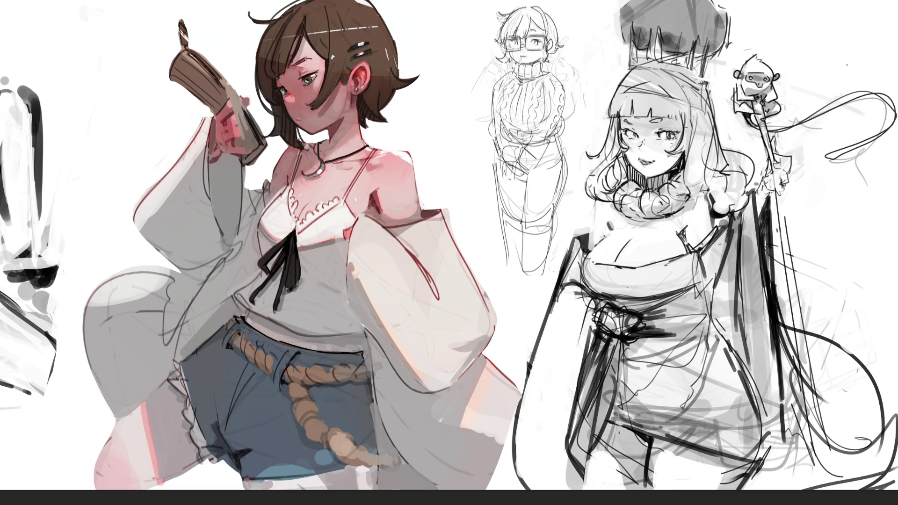
- Hatch short dark lines along the staff below the monkey's hand, redoing one undone stroke
left_click_drag(774, 136, 777, 142)
mouse_move(770, 167)
left_mouse_down()
mouse_move(789, 159)
mouse_move(789, 190)
left_mouse_up()
mouse_move(792, 183)
left_mouse_down()
mouse_move(778, 195)
mouse_move(767, 187)
left_mouse_up()
mouse_move(783, 179)
left_mouse_down()
mouse_move(772, 186)
mouse_move(779, 165)
left_mouse_up()
key("ctrl+z")
mouse_move(797, 163)
left_mouse_down()
mouse_move(788, 178)
mouse_move(767, 181)
left_mouse_up()
mouse_move(771, 178)
left_mouse_down()
mouse_move(768, 193)
mouse_move(776, 175)
left_mouse_up()
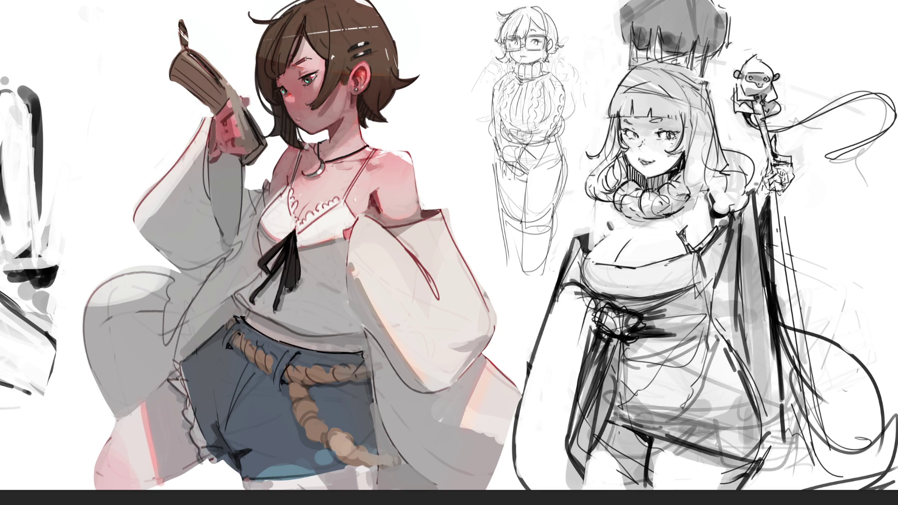
mouse_move(770, 146)
left_mouse_down()
mouse_move(760, 192)
mouse_move(771, 201)
mouse_move(786, 194)
mouse_move(755, 211)
left_mouse_up()
- Define the staff-holding hand and staff marks, and outline the figure's left shoulder and arm edge
mouse_move(791, 182)
left_mouse_down()
mouse_move(778, 200)
mouse_move(778, 184)
left_mouse_up()
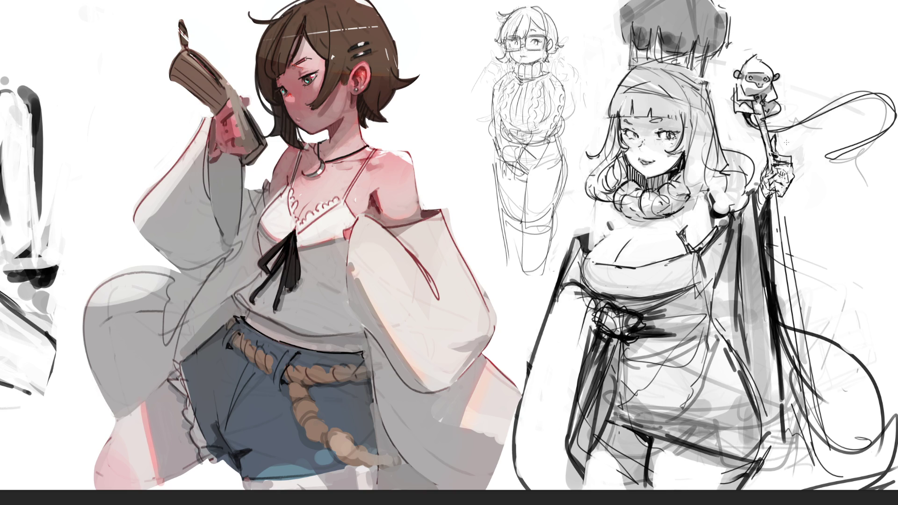
left_click_drag(770, 155, 777, 160)
left_click_drag(770, 157, 780, 161)
left_click_drag(606, 223, 610, 232)
left_click_drag(595, 199, 588, 239)
left_click_drag(770, 194, 773, 202)
left_click_drag(763, 199, 767, 204)
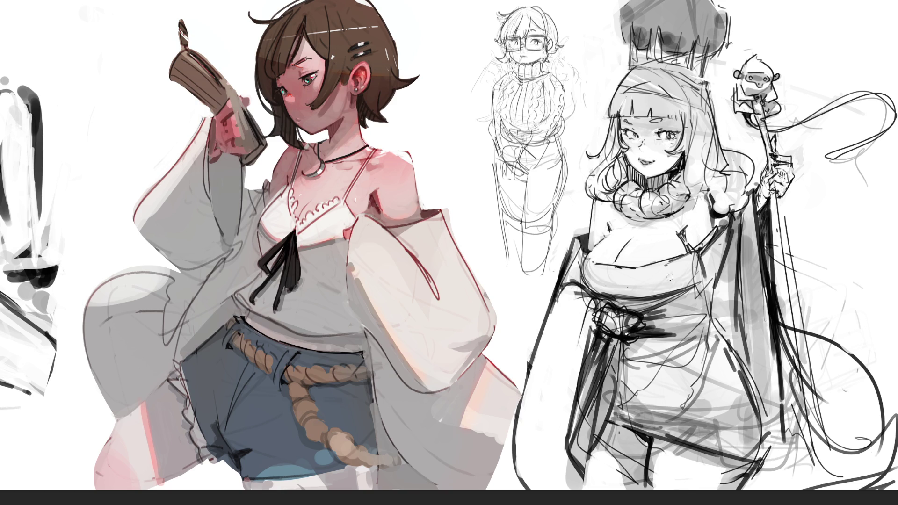
- With a larger brush, replace the dark under-bust stroke with a grey band and lighten the bust and strap lines
key("bracketright")
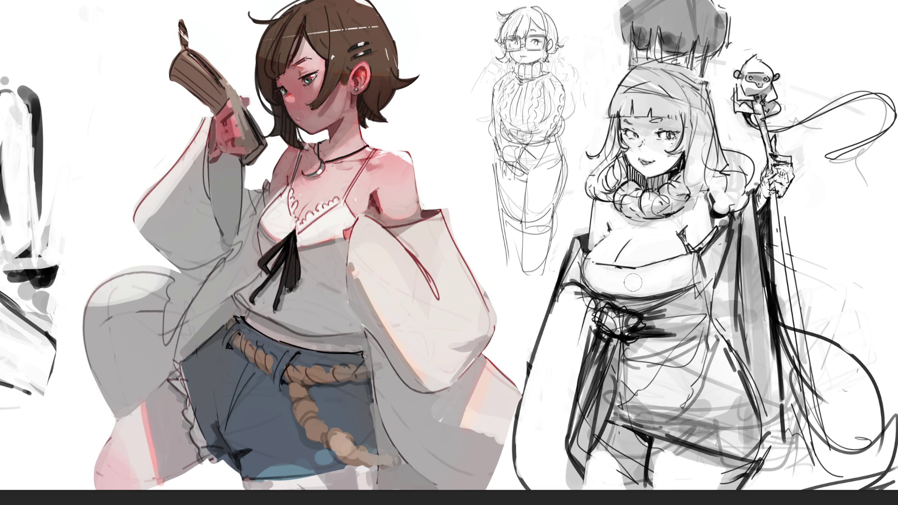
key("ctrl+z")
mouse_move(596, 281)
left_mouse_down()
mouse_move(663, 280)
mouse_move(636, 304)
left_mouse_up()
mouse_move(582, 308)
left_mouse_down()
mouse_move(674, 293)
mouse_move(691, 311)
mouse_move(680, 316)
left_mouse_up()
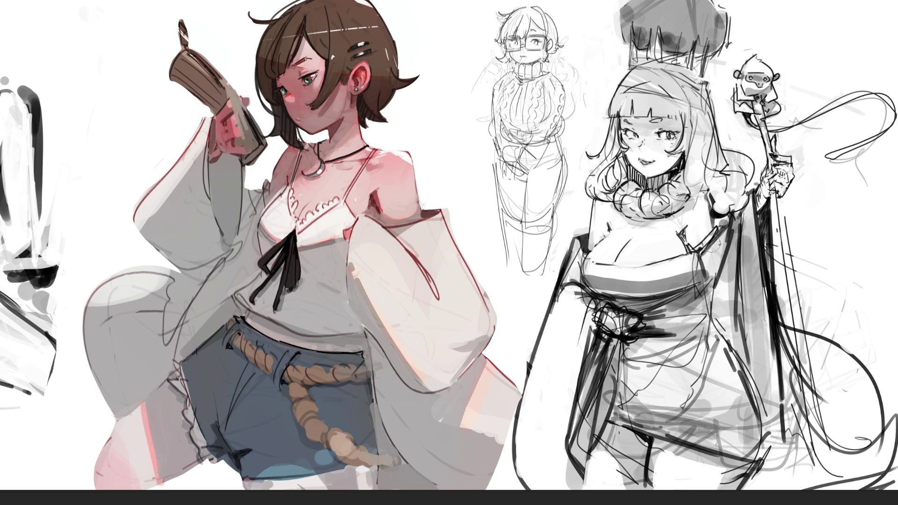
left_click_drag(690, 216, 699, 243)
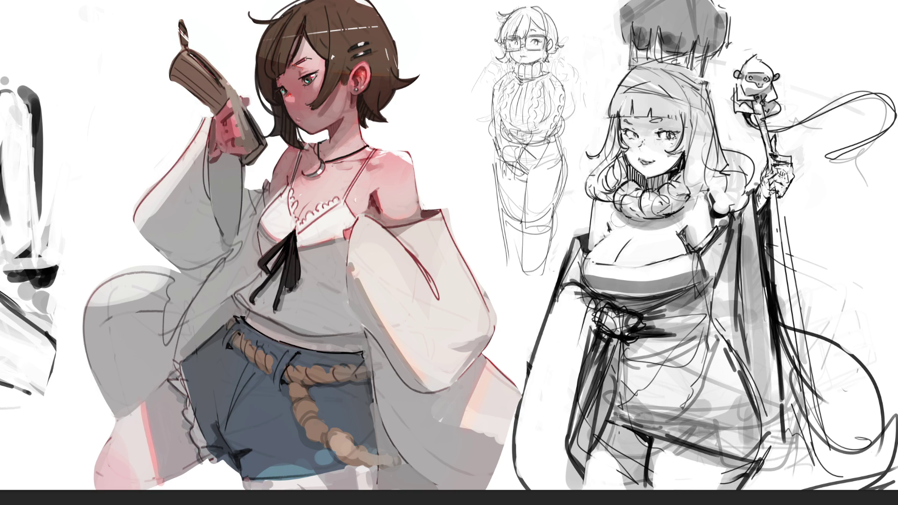
left_click_drag(655, 225, 642, 244)
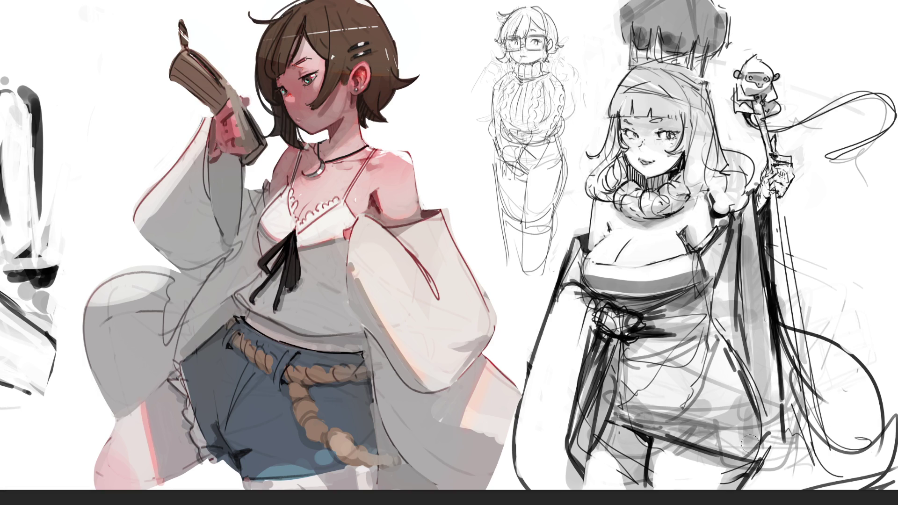
- Paint lighter grey over the dark skirt shading down toward the robe hem
mouse_move(686, 381)
left_mouse_down()
mouse_move(680, 399)
mouse_move(720, 399)
mouse_move(703, 383)
mouse_move(673, 379)
mouse_move(652, 395)
mouse_move(713, 393)
left_mouse_up()
mouse_move(654, 384)
left_mouse_down()
mouse_move(710, 344)
mouse_move(720, 365)
mouse_move(660, 359)
mouse_move(715, 336)
mouse_move(697, 367)
mouse_move(700, 358)
left_mouse_up()
mouse_move(717, 348)
left_mouse_down()
mouse_move(734, 394)
mouse_move(710, 379)
mouse_move(696, 384)
mouse_move(723, 369)
mouse_move(687, 393)
mouse_move(759, 387)
left_mouse_up()
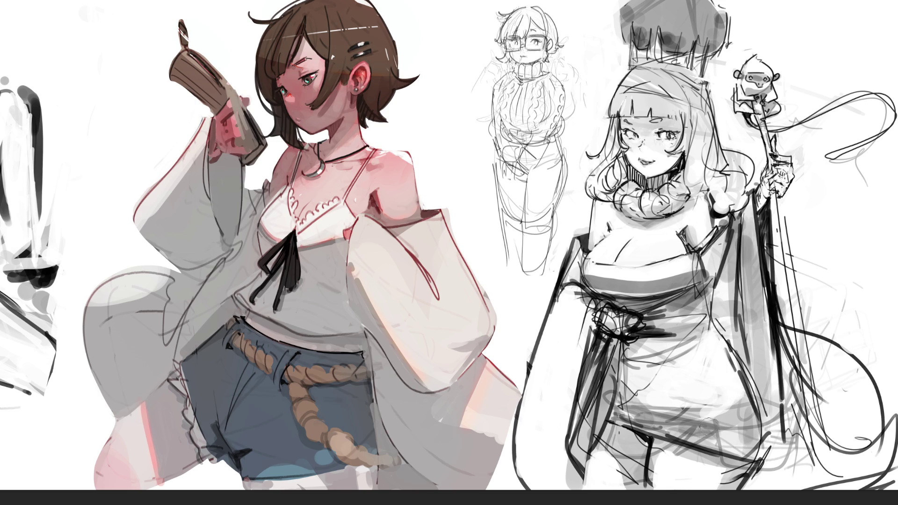
mouse_move(725, 438)
left_mouse_down()
mouse_move(715, 438)
mouse_move(743, 449)
mouse_move(774, 414)
mouse_move(751, 413)
left_mouse_up()
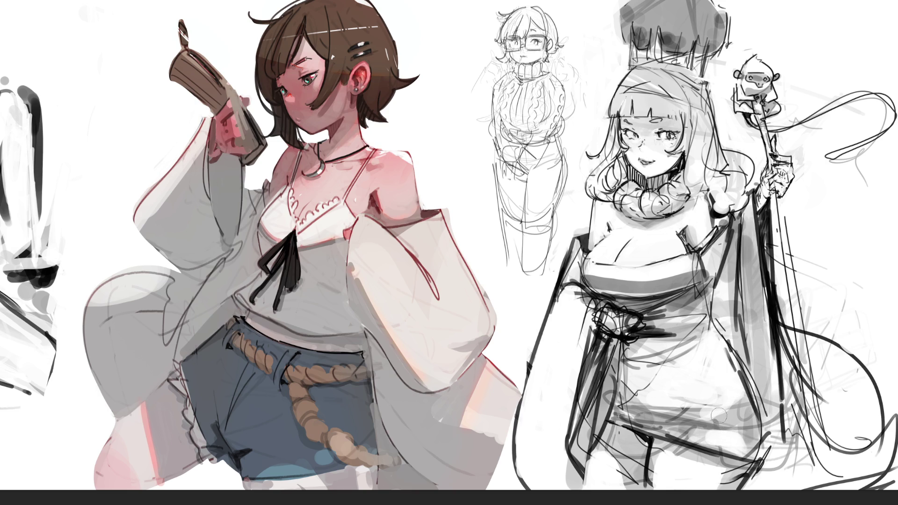
- Add dark grey strokes along the robe hem, between the legs and on the lower right robe
mouse_move(690, 442)
left_mouse_down()
mouse_move(727, 449)
mouse_move(729, 428)
mouse_move(678, 420)
mouse_move(727, 427)
mouse_move(733, 450)
left_mouse_up()
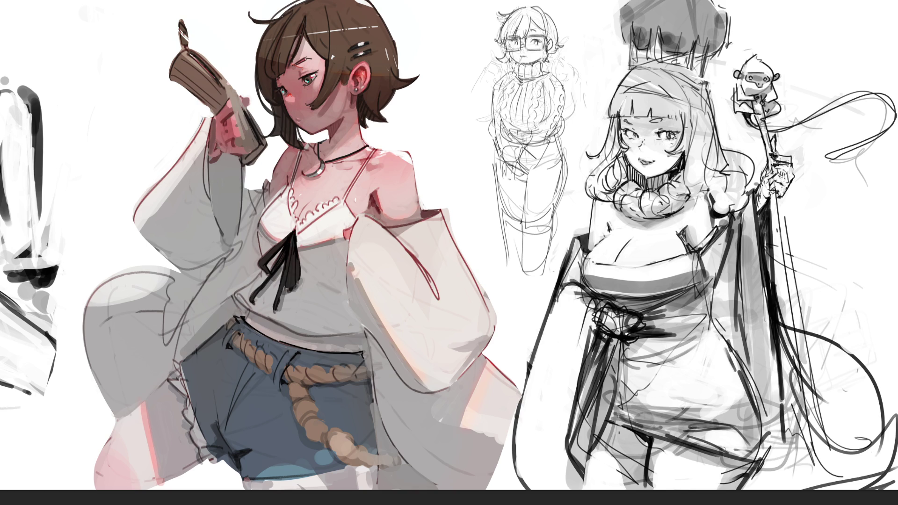
mouse_move(678, 407)
left_mouse_down()
mouse_move(720, 408)
mouse_move(697, 413)
mouse_move(744, 395)
mouse_move(650, 406)
left_mouse_up()
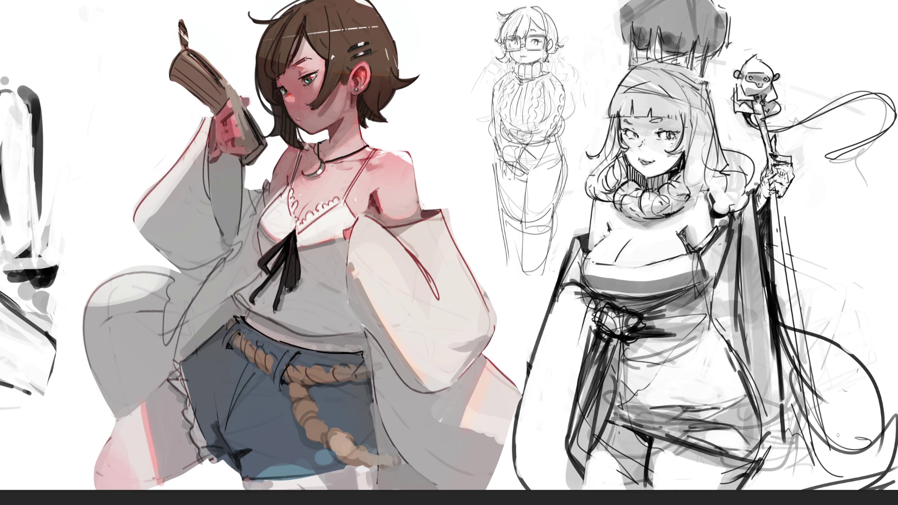
mouse_move(649, 447)
left_mouse_down()
mouse_move(607, 420)
mouse_move(646, 448)
mouse_move(685, 441)
left_mouse_up()
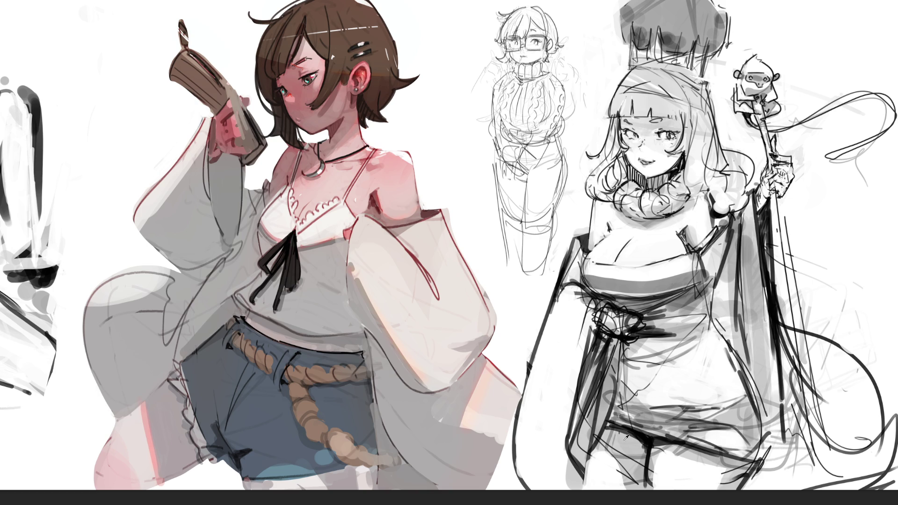
mouse_move(631, 466)
left_mouse_down()
mouse_move(618, 452)
mouse_move(622, 470)
mouse_move(627, 449)
mouse_move(640, 447)
left_mouse_up()
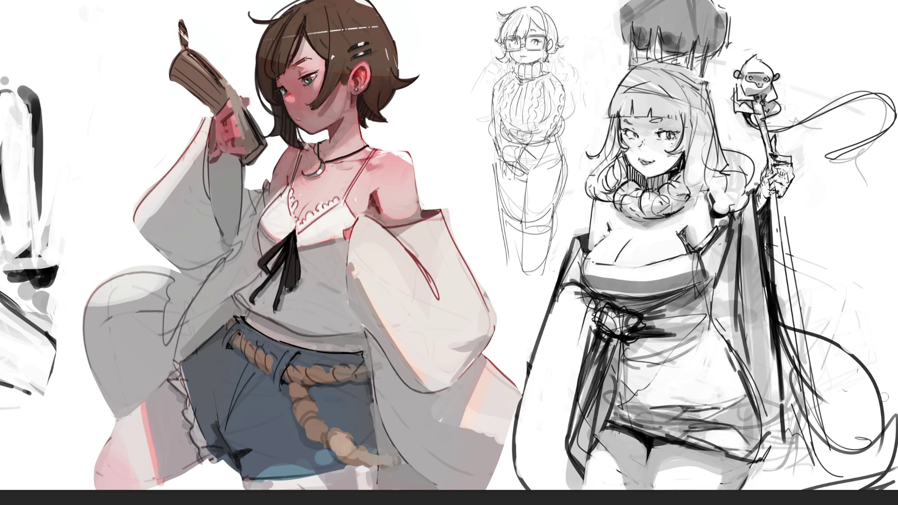
mouse_move(752, 472)
left_mouse_down()
mouse_move(741, 490)
mouse_move(753, 461)
left_mouse_up()
- Sketch lower-robe lines, scribble dark shading on the hat, ink its right edge, and mark the girl's jaw
left_click_drag(603, 423, 578, 490)
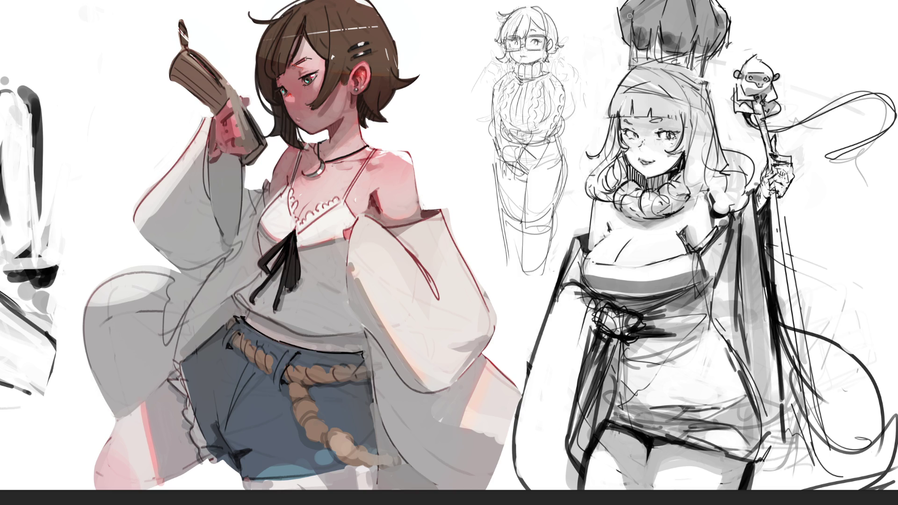
left_click_drag(626, 20, 729, 20)
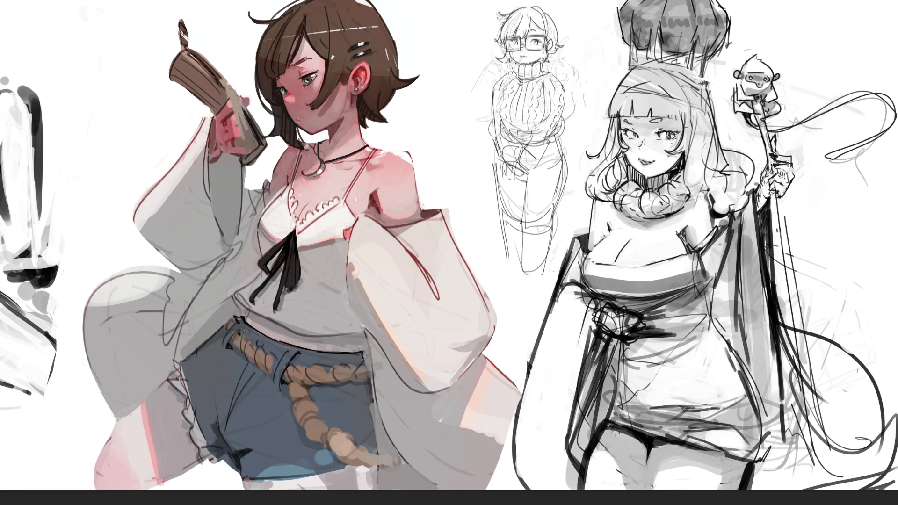
mouse_move(722, 59)
left_mouse_down()
mouse_move(725, 37)
mouse_move(723, 66)
left_mouse_up()
left_click_drag(732, 27, 719, 61)
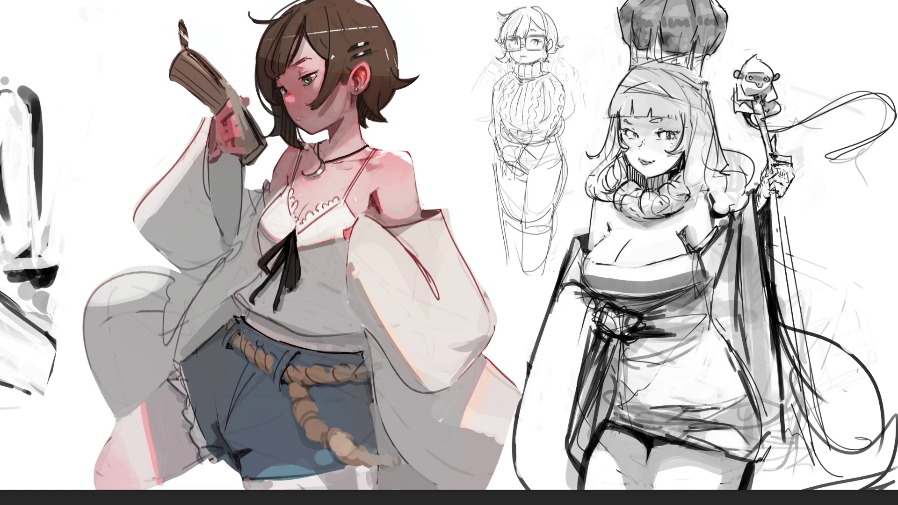
left_click_drag(702, 56, 704, 92)
key("ctrl+z")
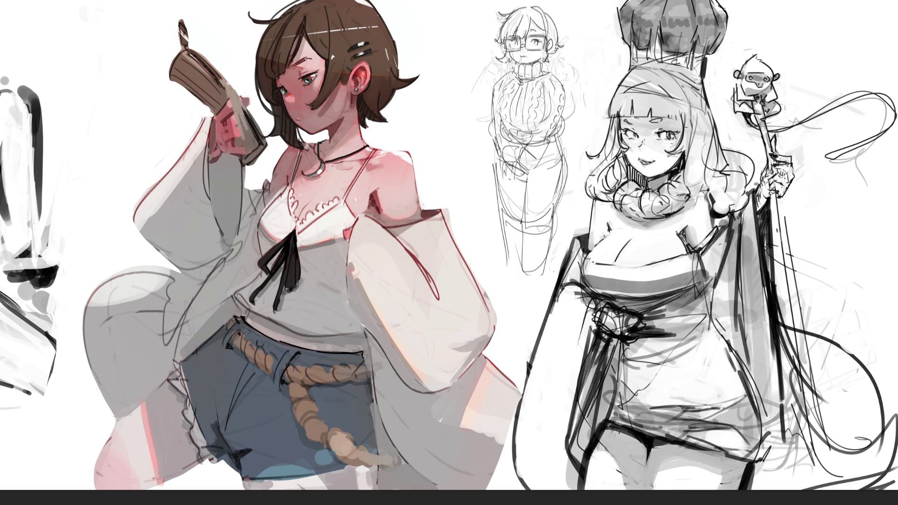
mouse_move(669, 169)
left_mouse_down()
mouse_move(656, 175)
mouse_move(668, 175)
left_mouse_up()
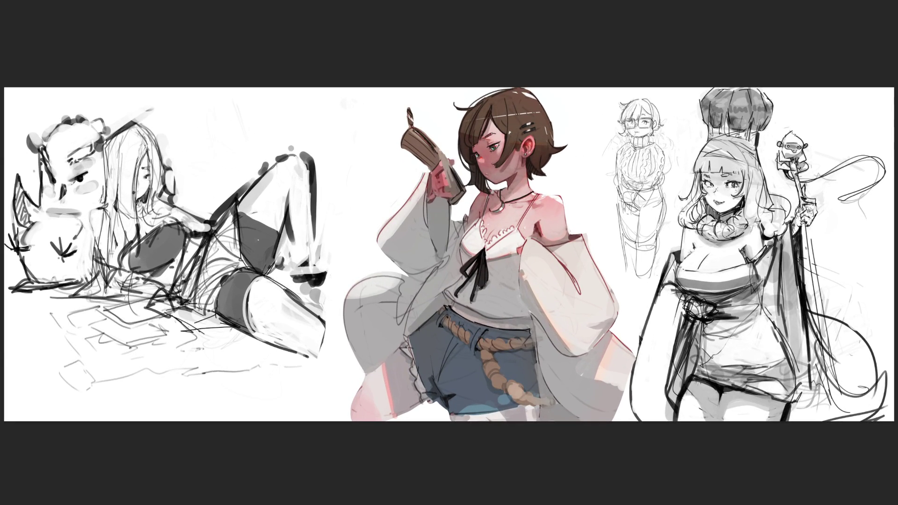
- Free Transform the entire artwork with Ctrl+T, shrinking it and moving it to the left
key("ctrl+t")
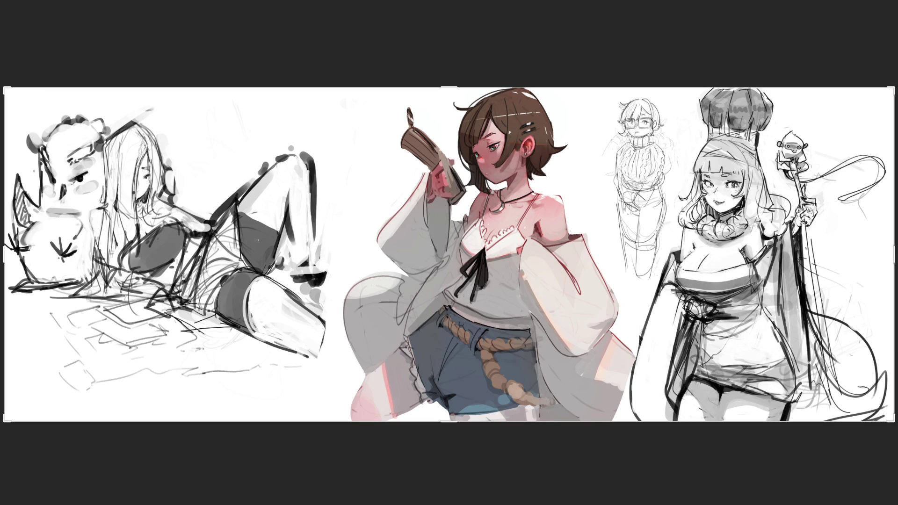
left_click_drag(449, 253, 182, 253)
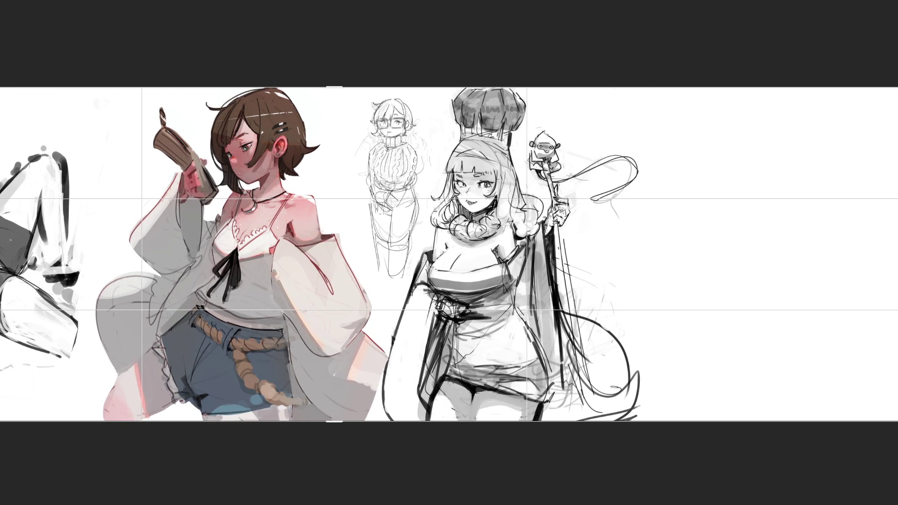
- Cancel the transform, erase the stray stroke under the ribbon, then lasso the staff and ribbon and shift them right
key("Escape")
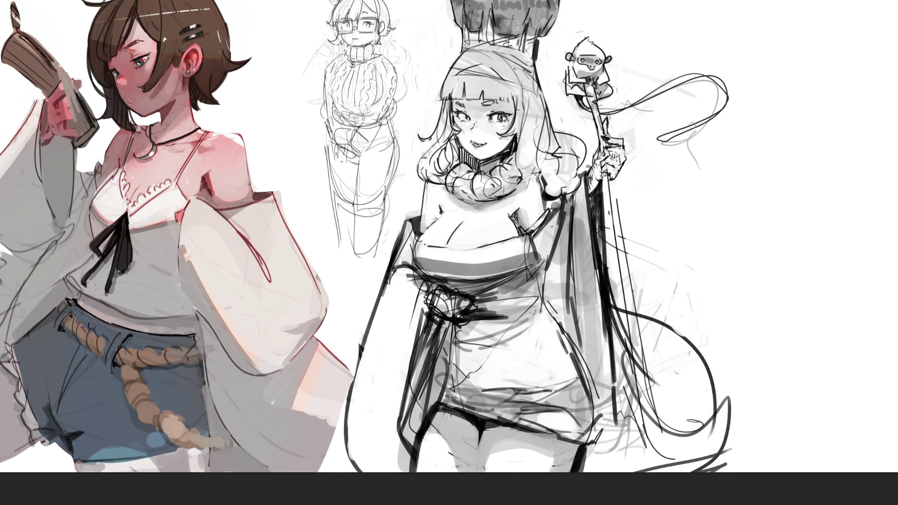
mouse_move(657, 149)
left_mouse_down()
mouse_move(685, 139)
mouse_move(715, 91)
mouse_move(640, 111)
left_mouse_up()
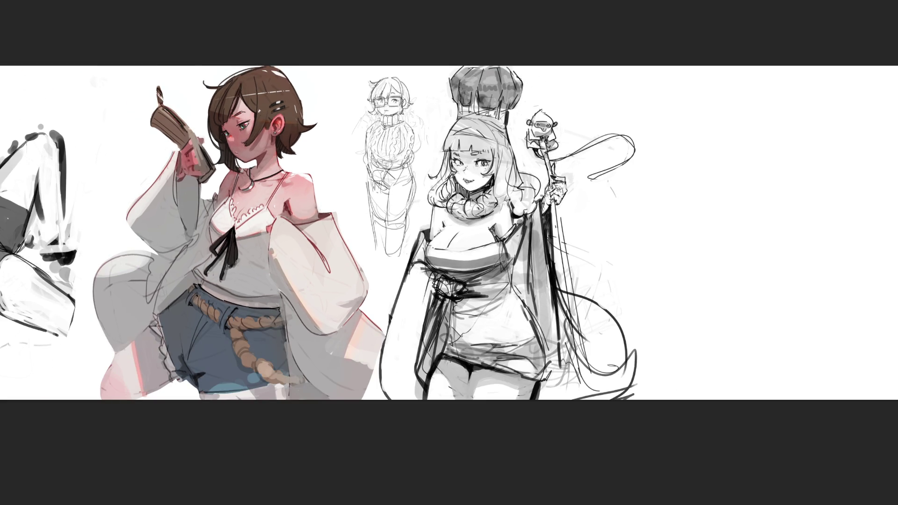
mouse_move(656, 192)
left_mouse_down()
mouse_move(571, 90)
mouse_move(519, 101)
mouse_move(532, 103)
mouse_move(526, 153)
mouse_move(544, 200)
left_mouse_up()
mouse_move(517, 289)
left_mouse_down()
mouse_move(561, 386)
mouse_move(769, 66)
left_mouse_up()
mouse_move(693, 325)
left_mouse_down()
mouse_move(763, 323)
mouse_move(751, 305)
mouse_move(711, 321)
left_mouse_up()
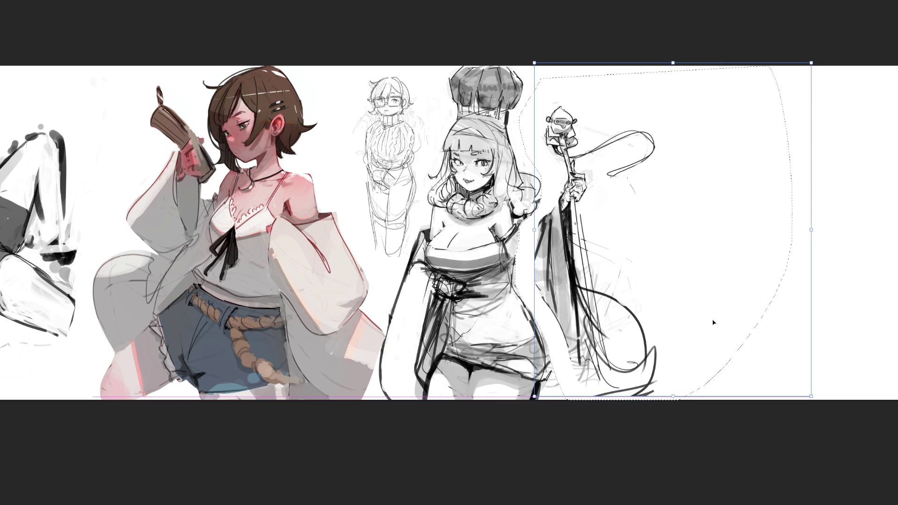
- Commit the moved staff section and add dark strokes across the shoulder, sleeve and chest
key("ctrl+d")
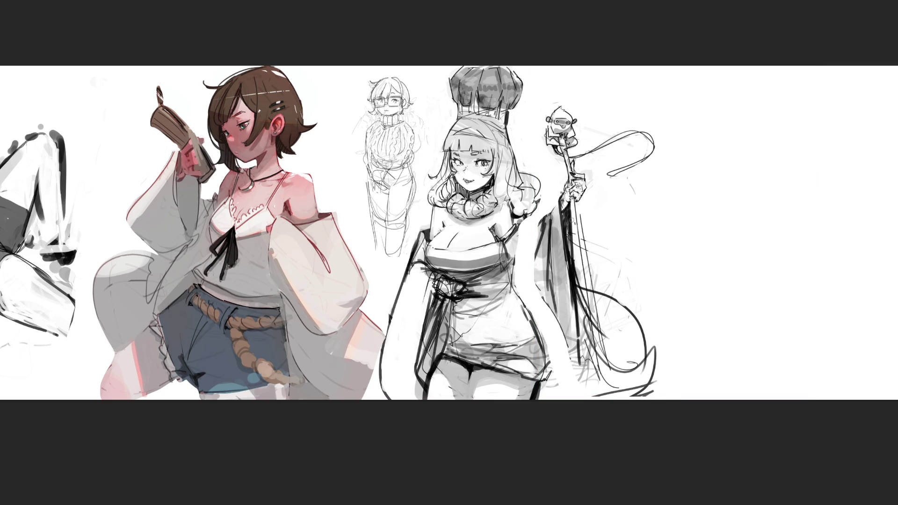
mouse_move(506, 206)
left_mouse_down()
mouse_move(542, 223)
mouse_move(507, 208)
mouse_move(521, 232)
left_mouse_up()
mouse_move(492, 225)
left_mouse_down()
mouse_move(512, 229)
mouse_move(507, 236)
mouse_move(495, 220)
mouse_move(496, 231)
left_mouse_up()
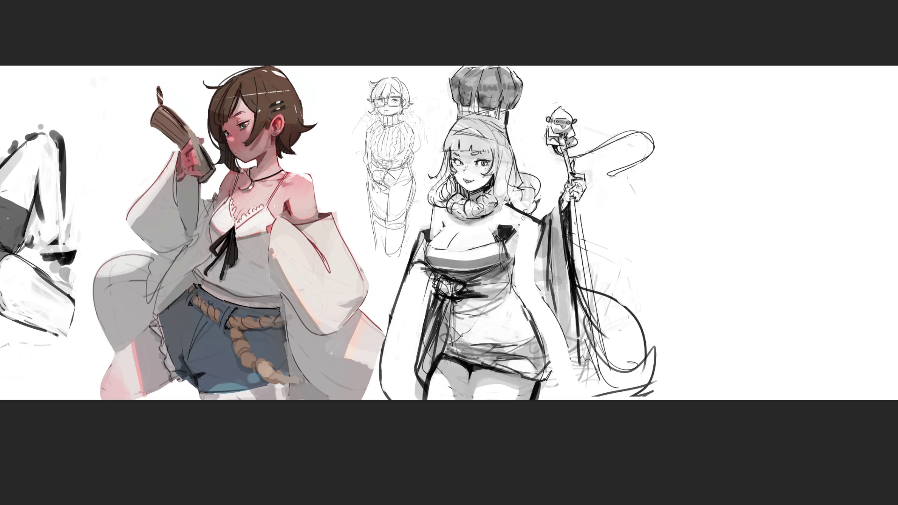
- Ink dark lines down the shoulder, sleeve edge and long hair, softening and redrawing them
mouse_move(526, 218)
left_mouse_down()
mouse_move(522, 225)
mouse_move(538, 222)
mouse_move(542, 269)
mouse_move(538, 246)
left_mouse_up()
left_click_drag(537, 243, 535, 329)
left_click_drag(534, 236, 535, 262)
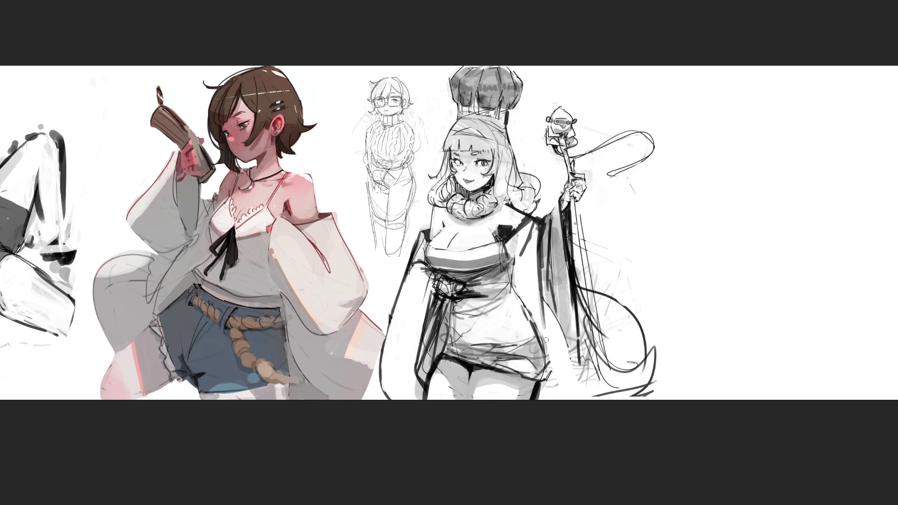
left_click_drag(546, 229, 544, 303)
left_click_drag(546, 261, 556, 318)
left_click_drag(541, 257, 549, 337)
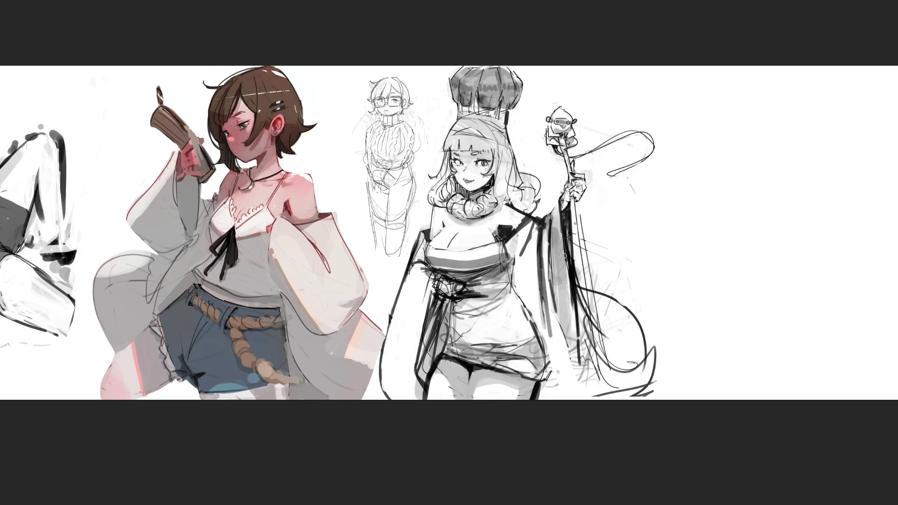
left_click_drag(563, 275, 579, 365)
left_click_drag(545, 292, 554, 369)
left_click_drag(571, 306, 584, 393)
left_click_drag(570, 216, 581, 328)
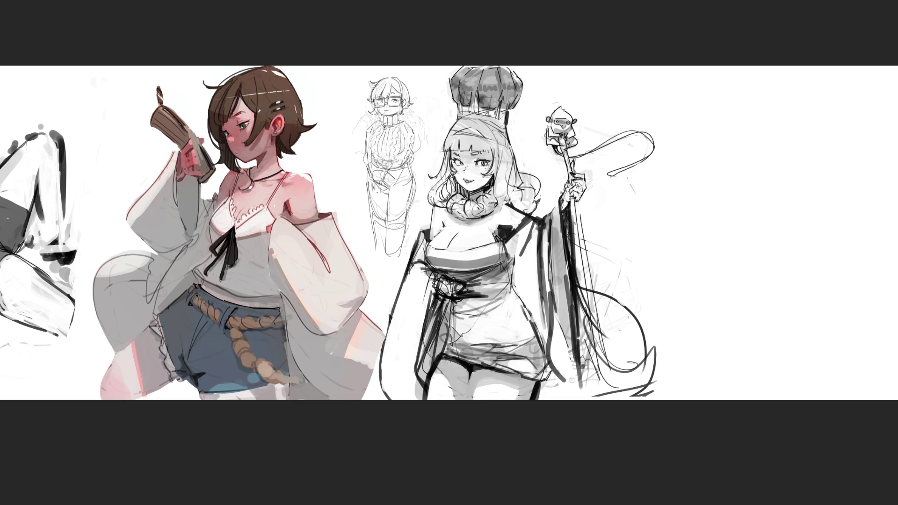
- Rework the upper sleeve-edge line with erasing and undos until it is drawn cleanly
left_click_drag(563, 189, 564, 287)
key("ctrl+z")
left_click_drag(562, 213, 566, 275)
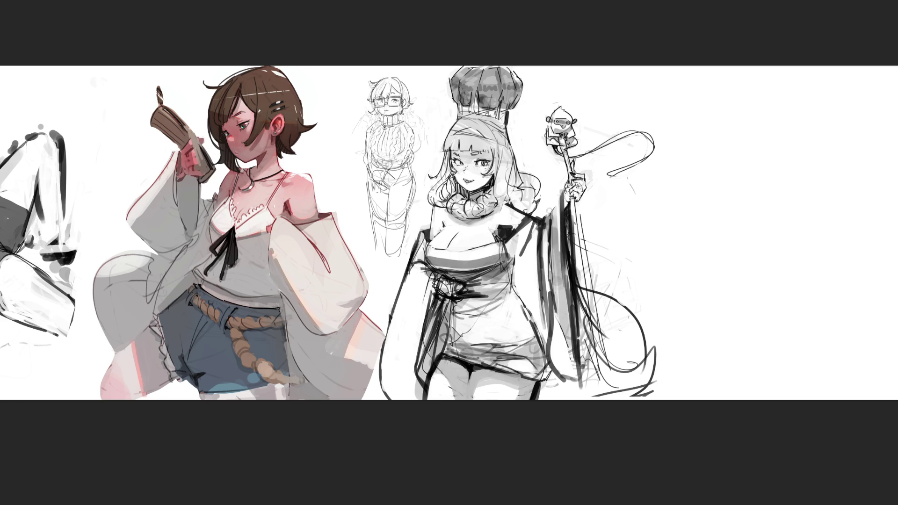
mouse_move(562, 188)
left_mouse_down()
mouse_move(540, 219)
mouse_move(567, 229)
left_mouse_up()
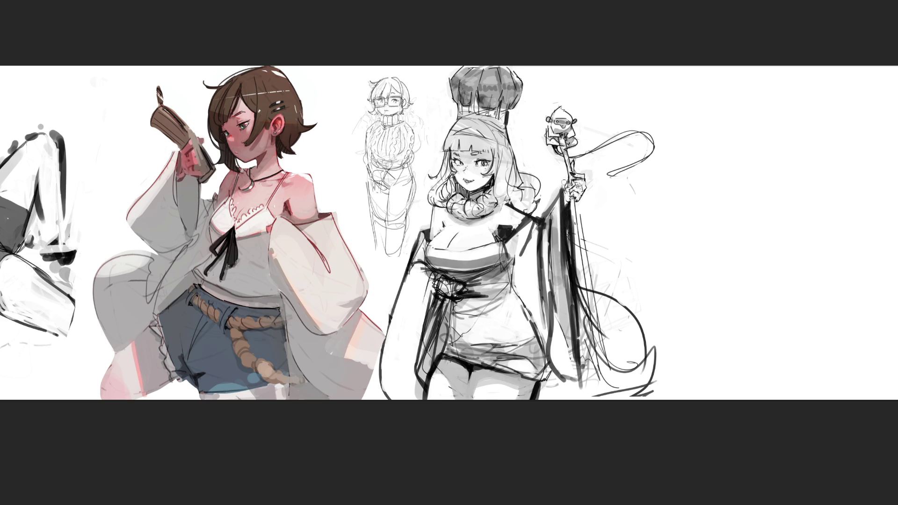
key("ctrl+z")
left_click_drag(561, 196, 536, 243)
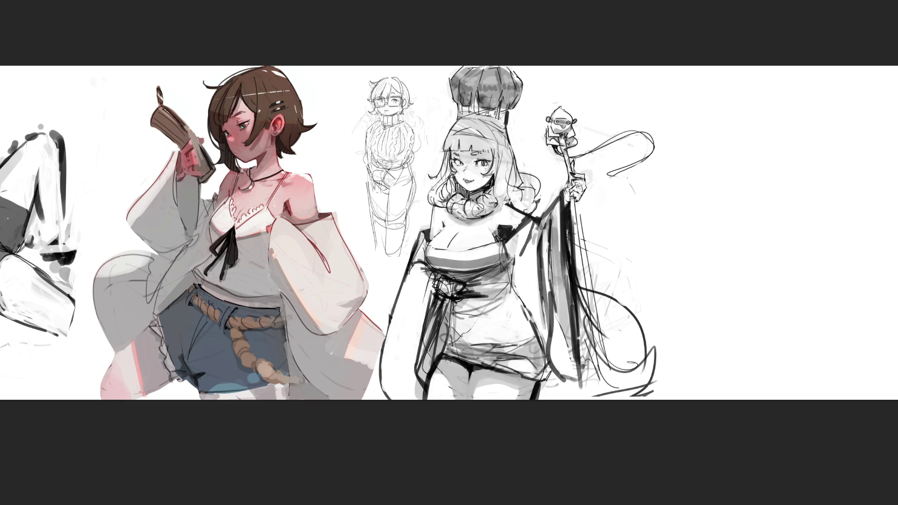
- Shade the sleeve, the figure's left side and left shoulder with soft grey
mouse_move(526, 240)
left_mouse_down()
mouse_move(507, 253)
mouse_move(538, 338)
mouse_move(575, 400)
left_mouse_up()
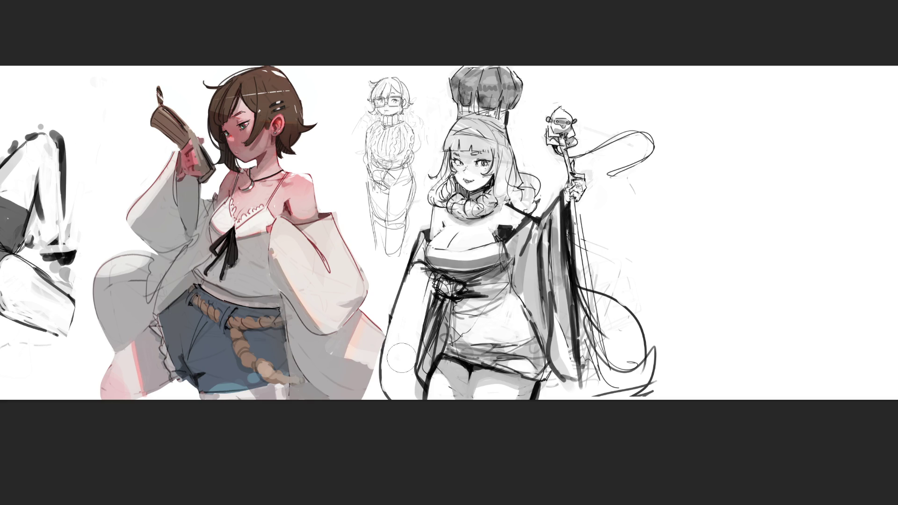
left_click_drag(396, 386, 405, 306)
left_click_drag(423, 241, 416, 261)
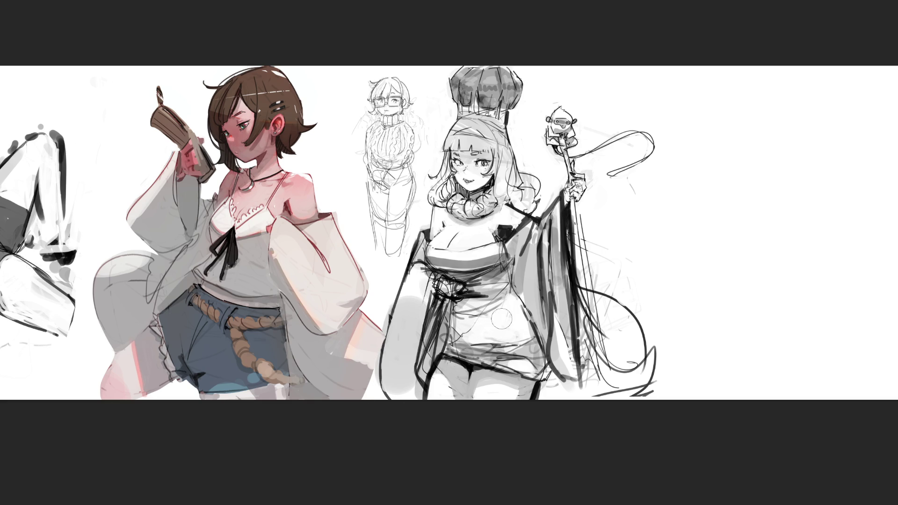